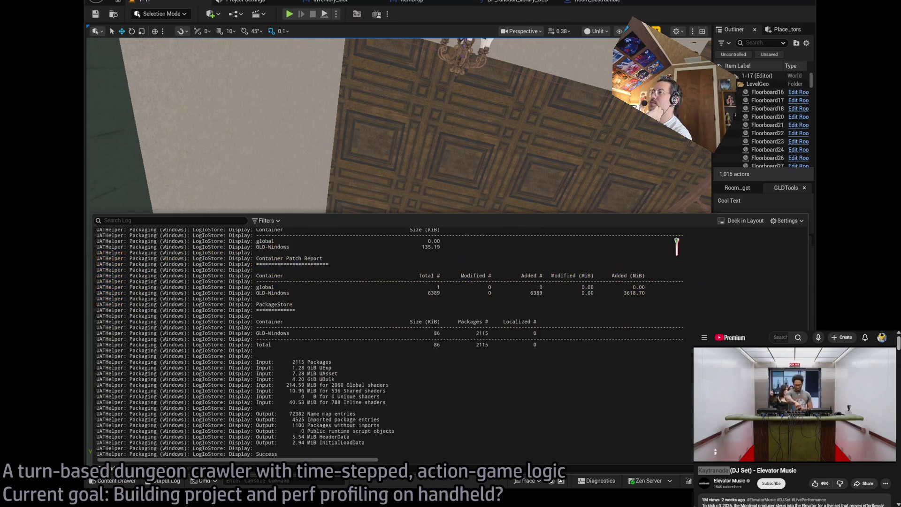
Scroll through the Output Log's packaging results, selecting and then clearing a few log lines
{"action": "scroll", "coordinate": [394, 343], "scroll_direction": "up", "scroll_amount": 13}
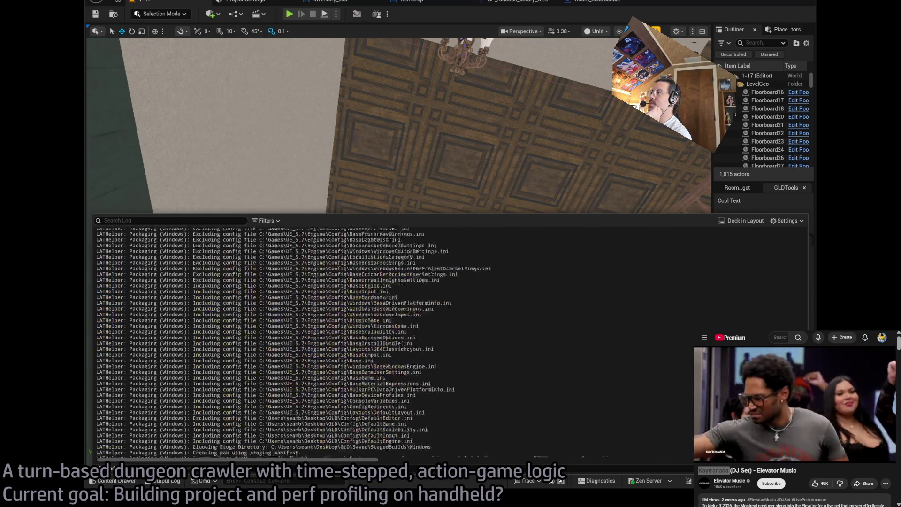
{"action": "scroll", "coordinate": [394, 343], "scroll_direction": "up", "scroll_amount": 9}
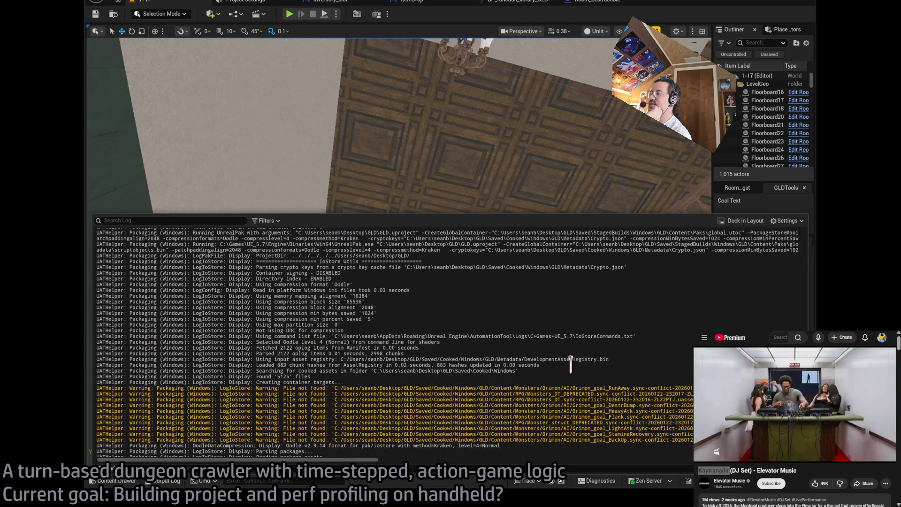
{"action": "scroll", "coordinate": [570, 364], "scroll_direction": "down", "scroll_amount": 2}
{"action": "mouse_move", "coordinate": [637, 409]}
{"action": "left_mouse_down"}
{"action": "mouse_move", "coordinate": [613, 336]}
{"action": "mouse_move", "coordinate": [603, 408]}
{"action": "left_mouse_up"}
{"action": "left_click", "coordinate": [606, 406]}
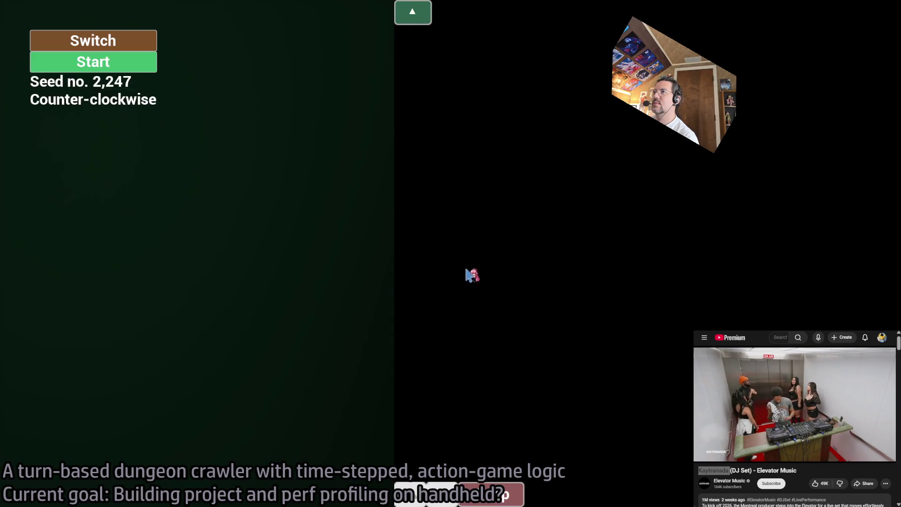
Start the dungeon run and play one turn with the Double stance-breaker skill
{"action": "left_click", "coordinate": [140, 65]}
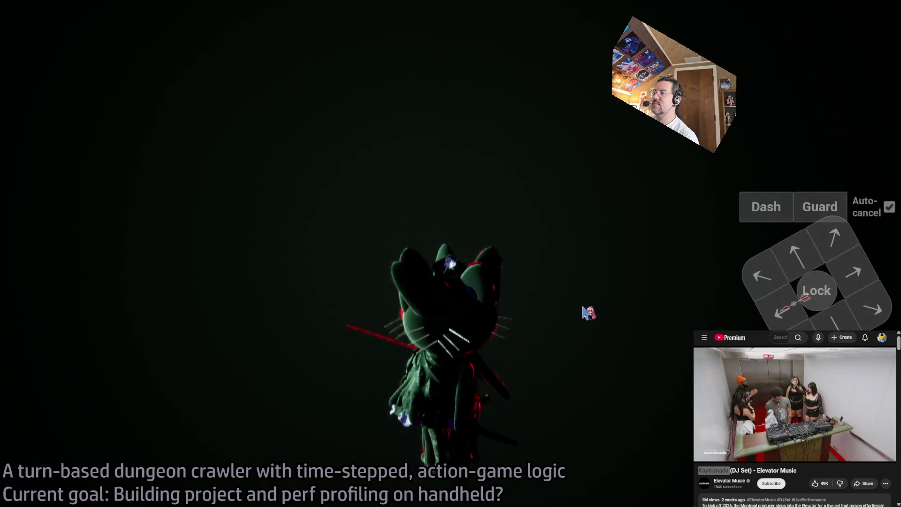
{"action": "left_click", "coordinate": [843, 93]}
{"action": "left_click", "coordinate": [66, 347]}
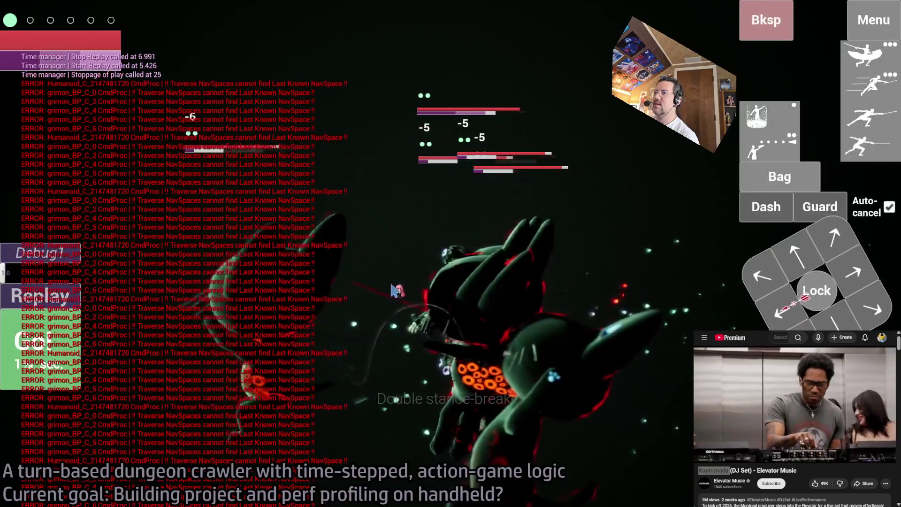
Reload the level twice with the console 'open' command, ending on seed 2,567
{"action": "key", "text": "grave"}
{"action": "type", "text": "open"}
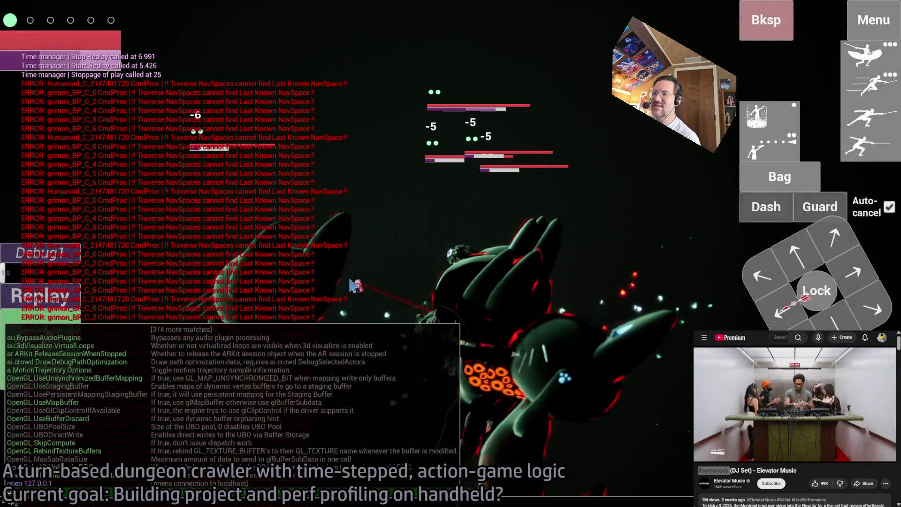
{"action": "key", "text": "Return"}
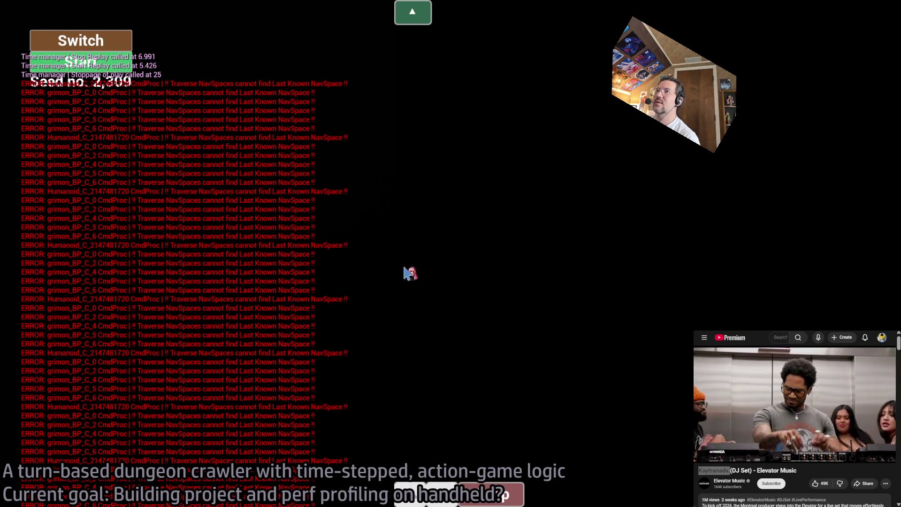
{"action": "left_click", "coordinate": [93, 62]}
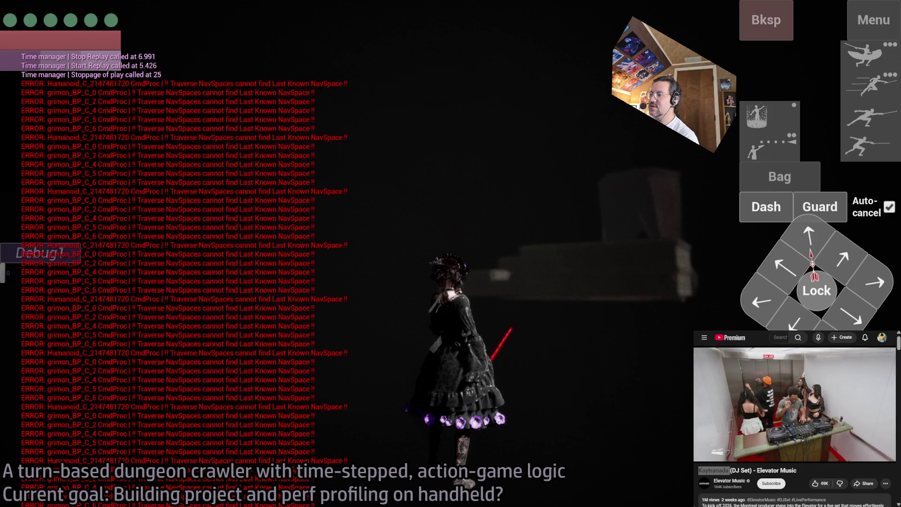
{"action": "key", "text": "grave"}
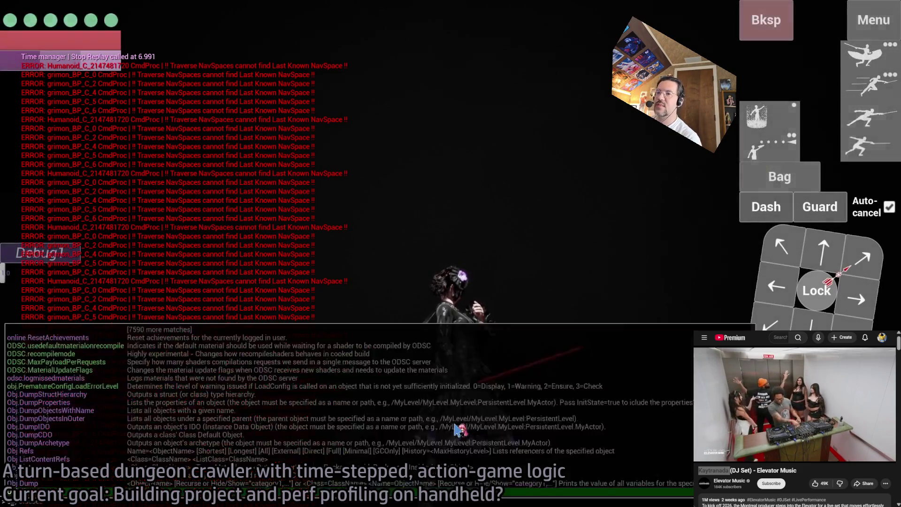
{"action": "key", "text": "Escape"}
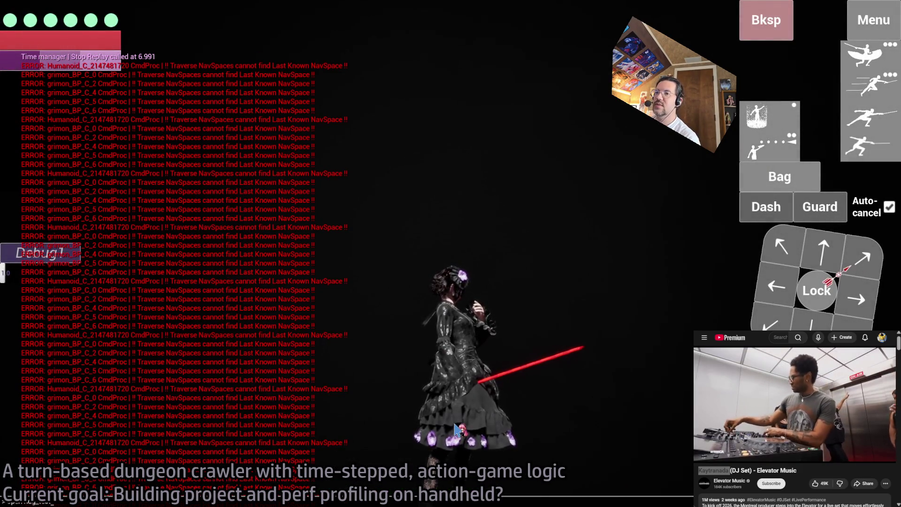
{"action": "key", "text": "Return"}
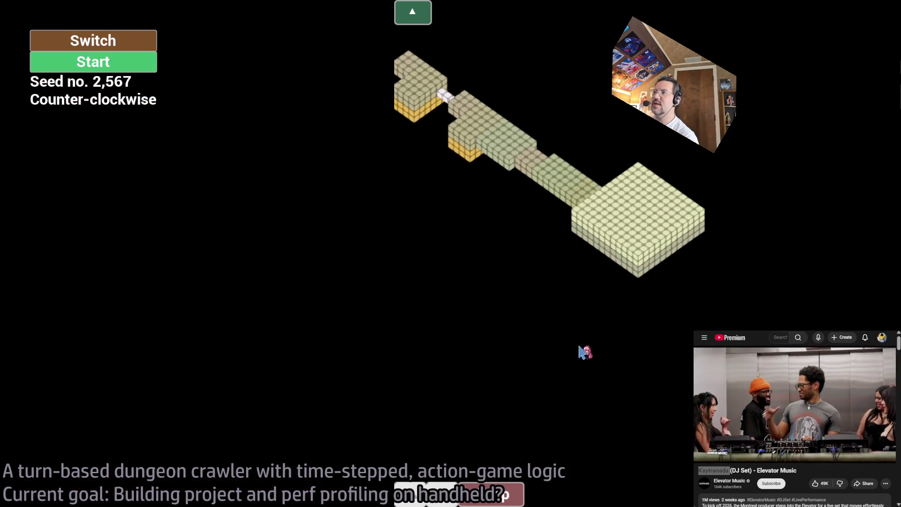
Start the new run and play several move turns into the mansion hall
{"action": "left_click", "coordinate": [134, 66]}
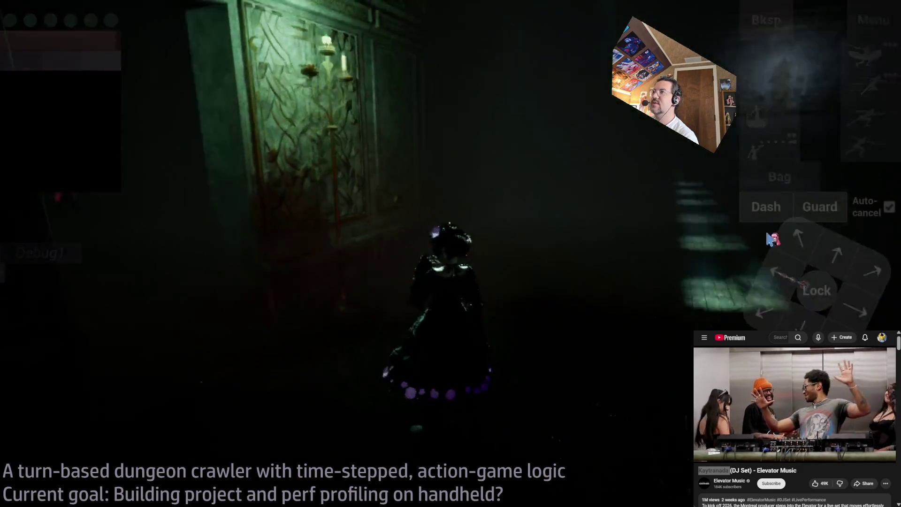
{"action": "left_click", "coordinate": [797, 249]}
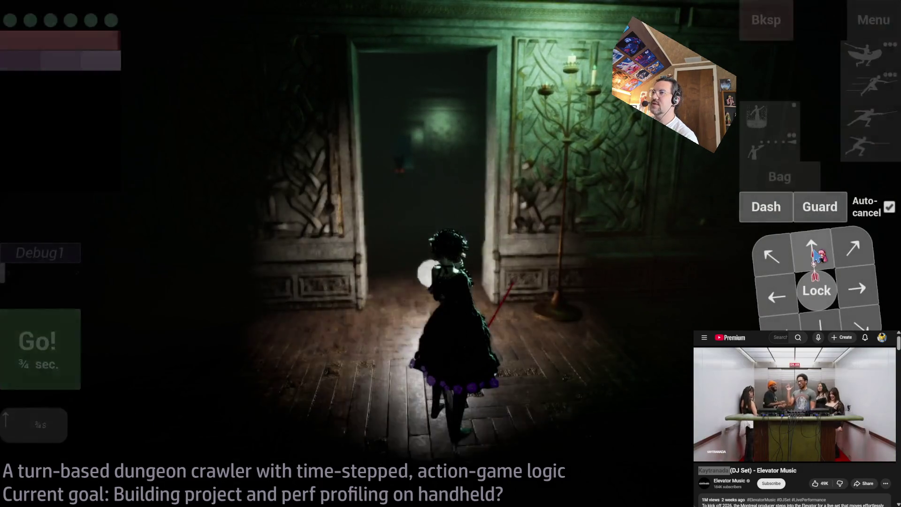
{"action": "left_click", "coordinate": [39, 375]}
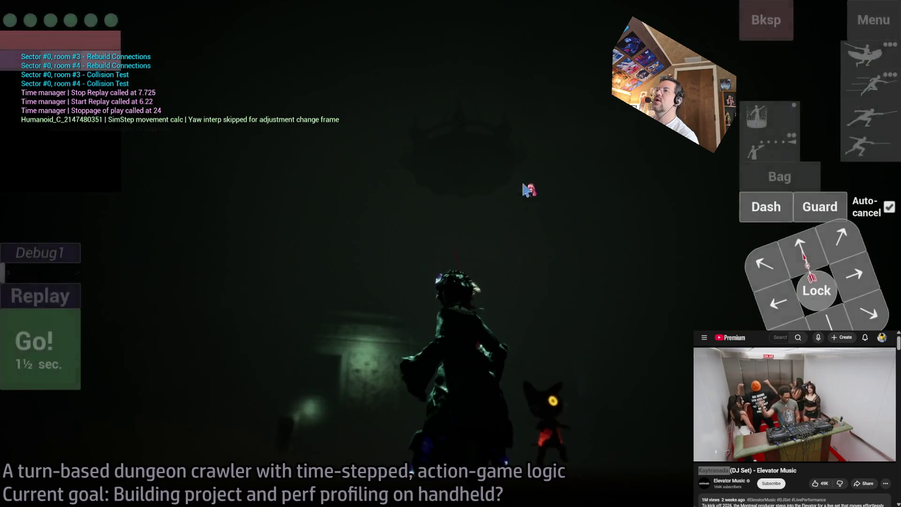
{"action": "left_click", "coordinate": [249, 315]}
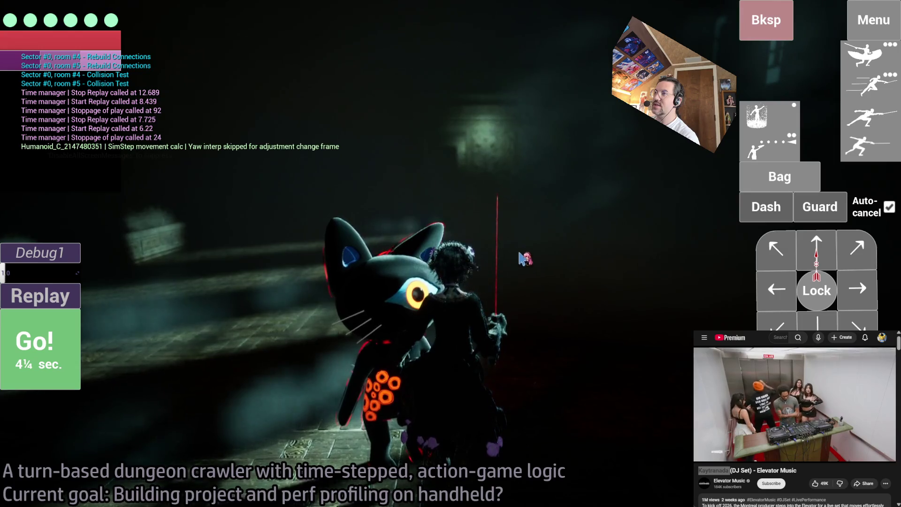
{"action": "left_click", "coordinate": [794, 297]}
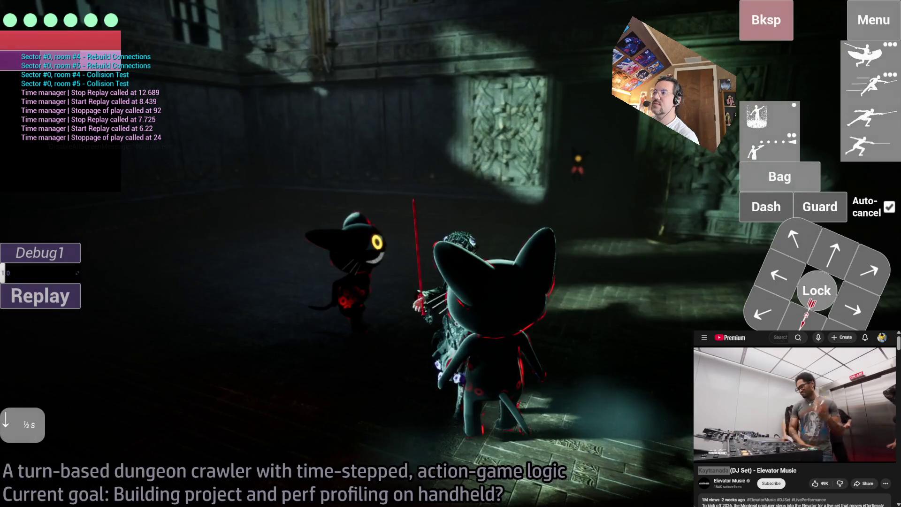
{"action": "left_click", "coordinate": [70, 364]}
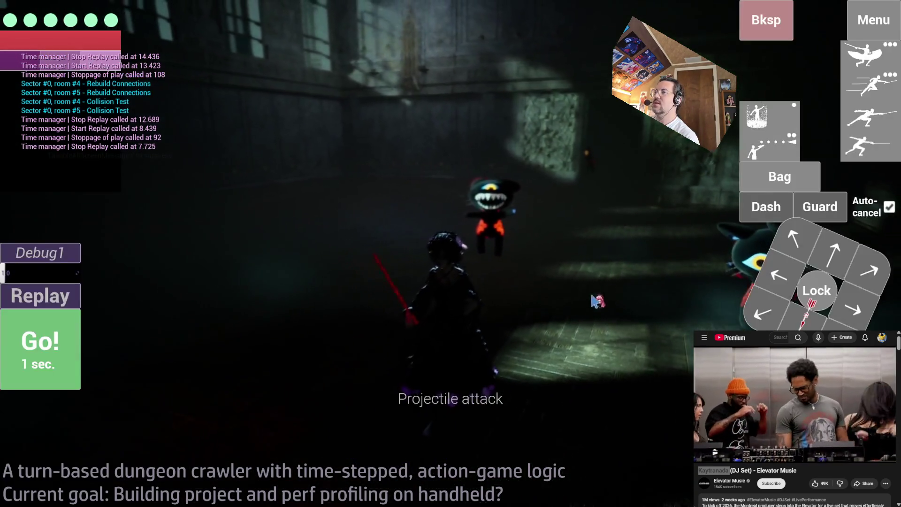
{"action": "left_click", "coordinate": [593, 300]}
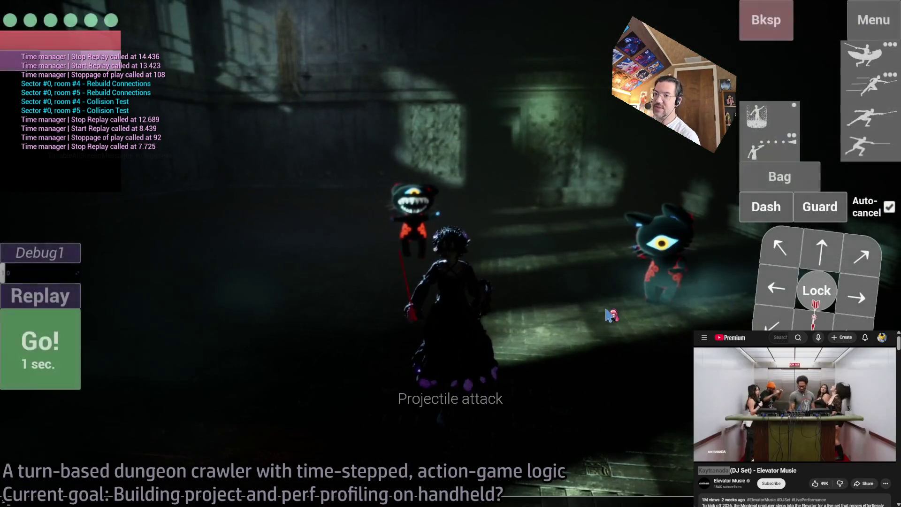
Show frame, draw and GPU timings with the 'stat unit' console command
{"action": "key", "text": "grave"}
{"action": "type", "text": "stat unit"}
{"action": "key", "text": "Return"}
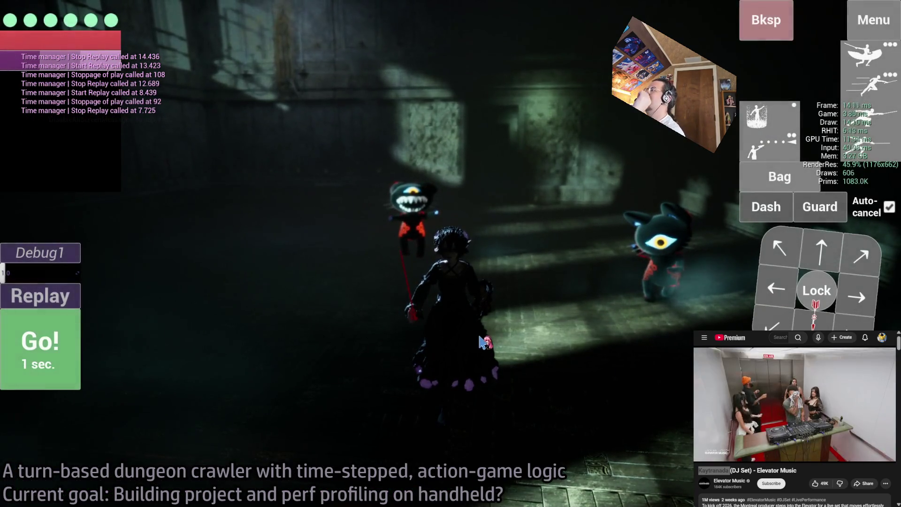
Check the graphics settings, run one queued backward move, then quit GLD to the editor
{"action": "left_click", "coordinate": [873, 21]}
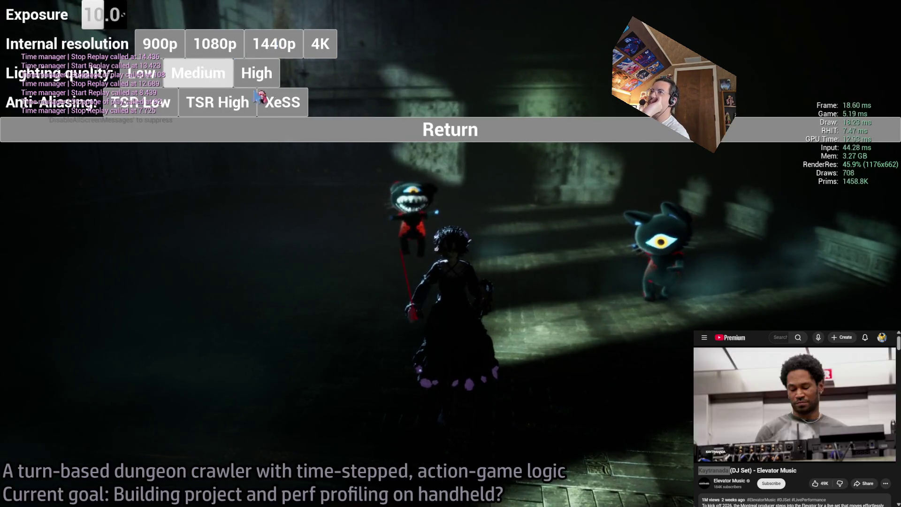
{"action": "left_click", "coordinate": [374, 134]}
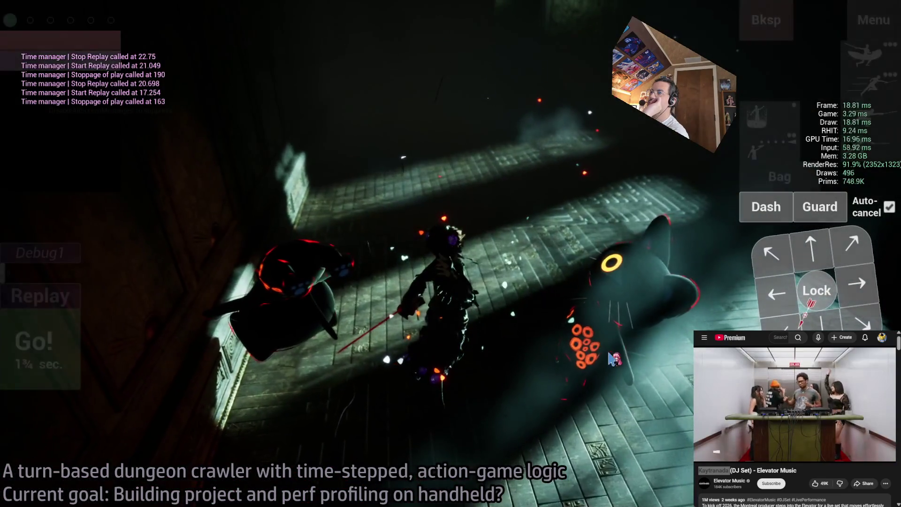
{"action": "key", "text": "Down"}
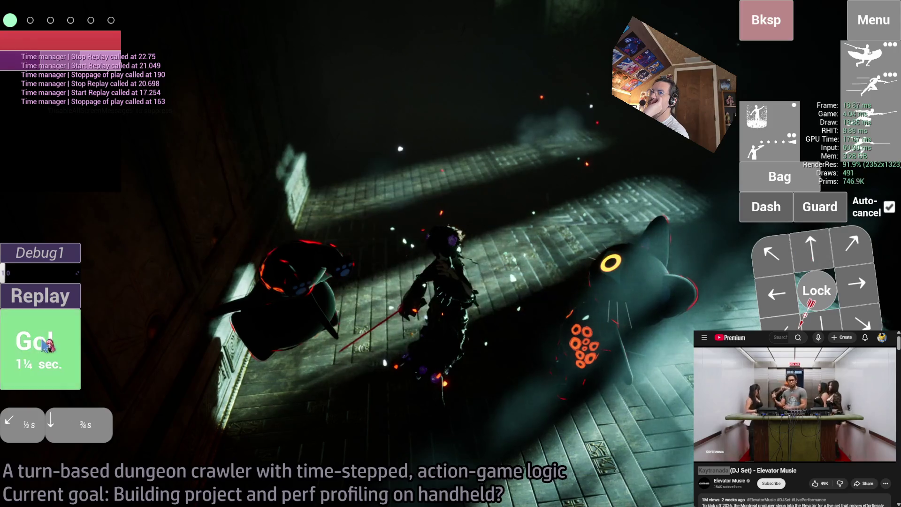
{"action": "key", "text": "Return"}
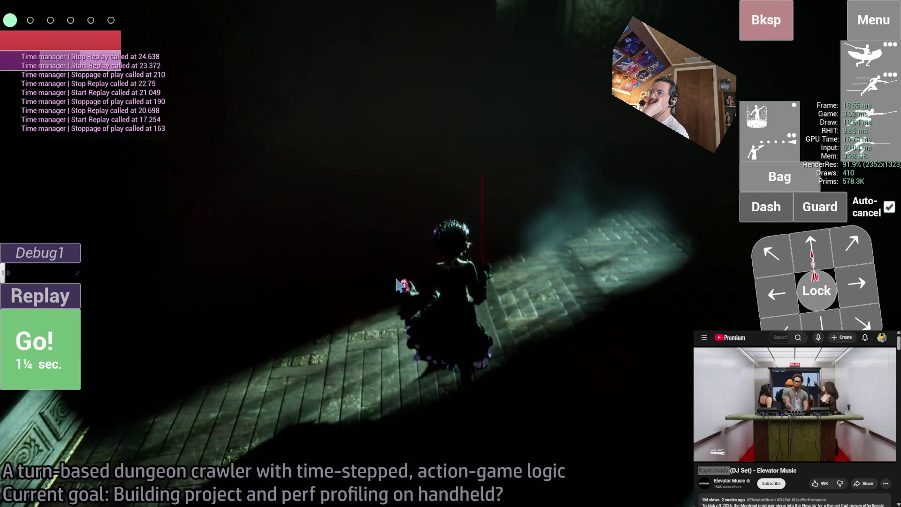
{"action": "key", "text": "Escape"}
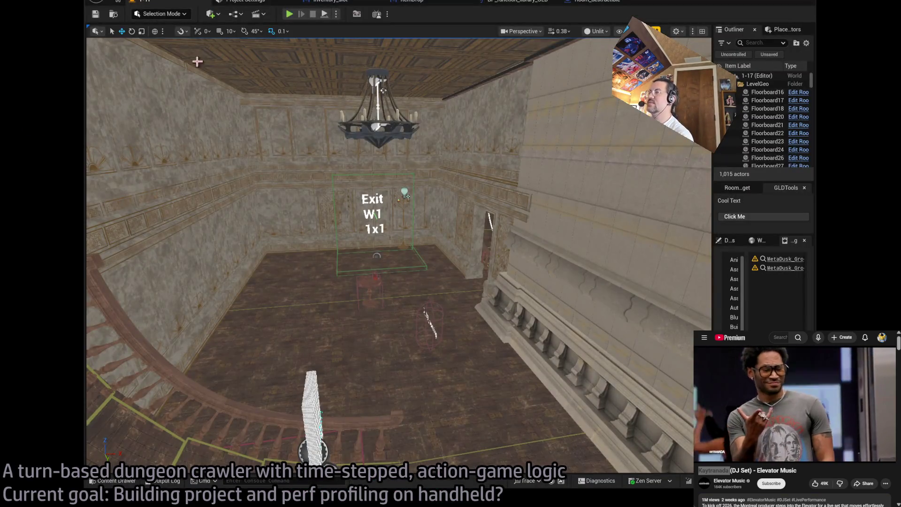
Maximize the editor and load Mansion level 1-02 from the LevelInstances > Mansion folder
{"action": "double_click", "coordinate": [626, 4]}
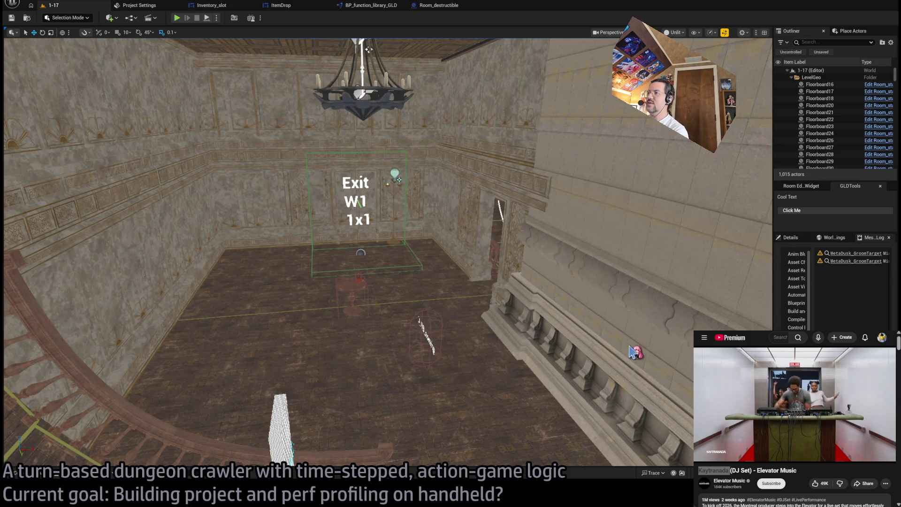
{"action": "left_click", "coordinate": [16, 474]}
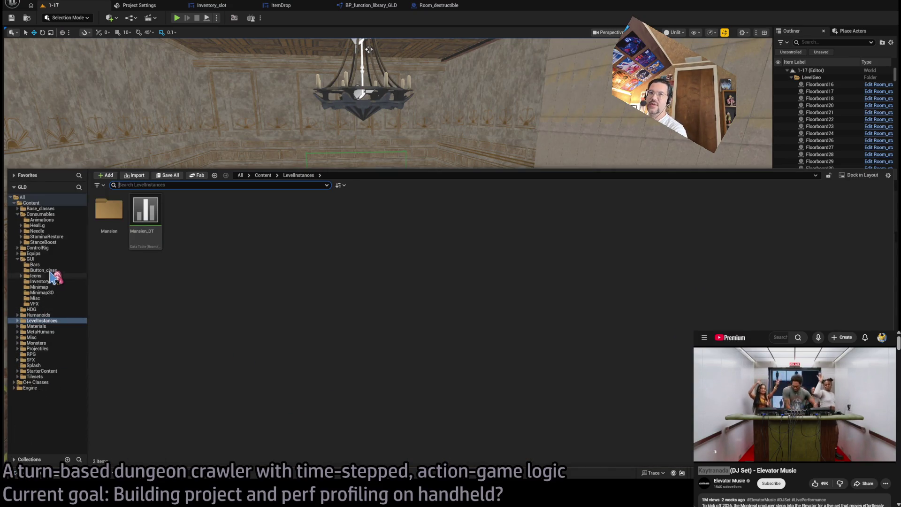
{"action": "left_click", "coordinate": [42, 258]}
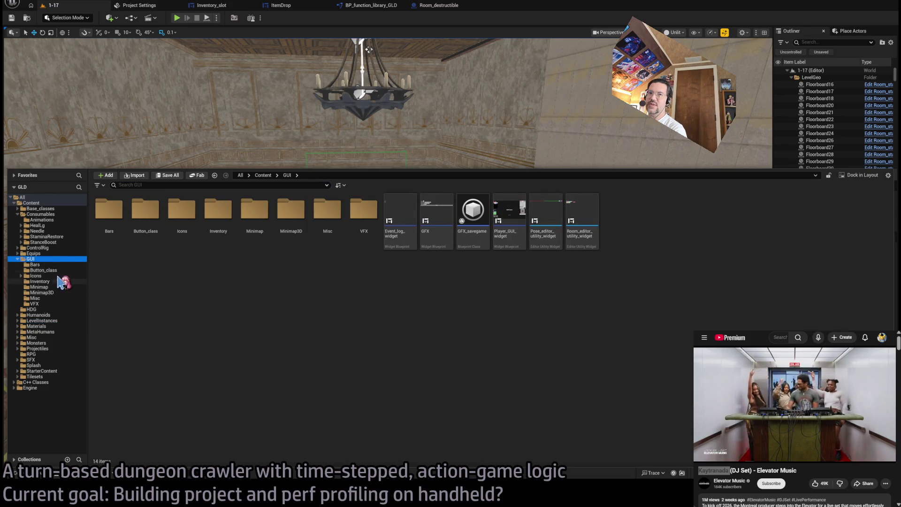
{"action": "left_click", "coordinate": [54, 311]}
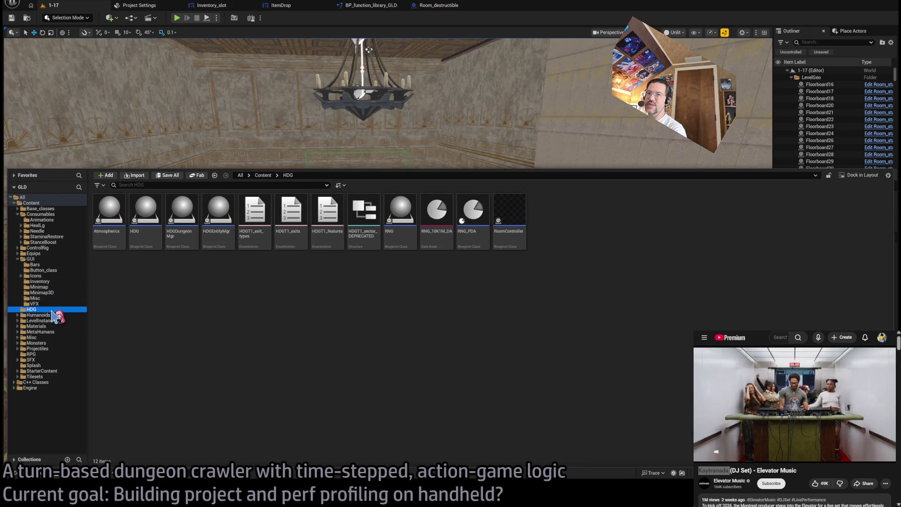
{"action": "left_click", "coordinate": [52, 315]}
{"action": "left_click", "coordinate": [53, 320]}
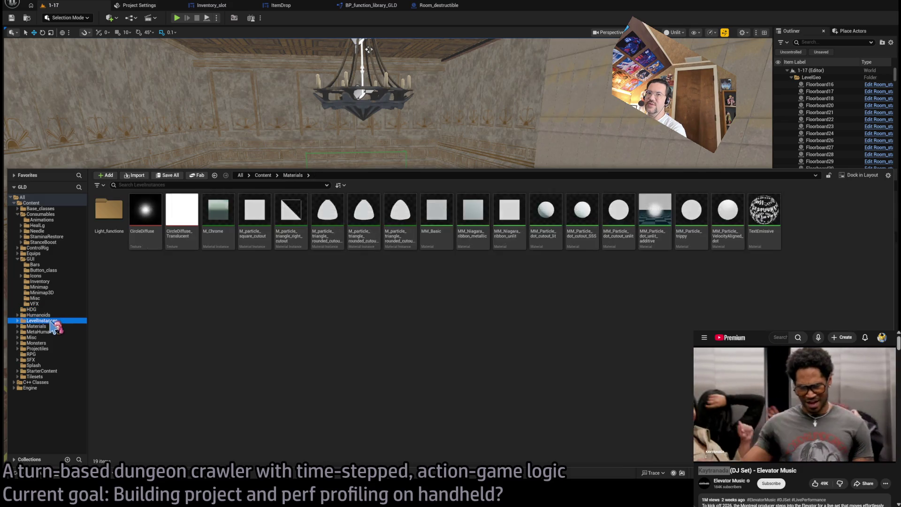
{"action": "double_click", "coordinate": [109, 210]}
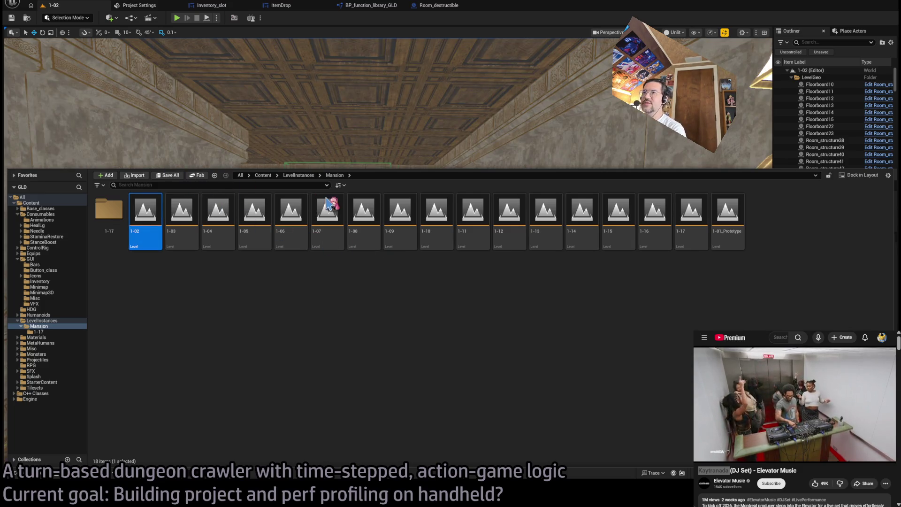
Fly into the room and select the two candelabras, then the knight armour statue
{"action": "left_click_drag", "start_coordinate": [397, 137], "coordinate": [396, 137]}
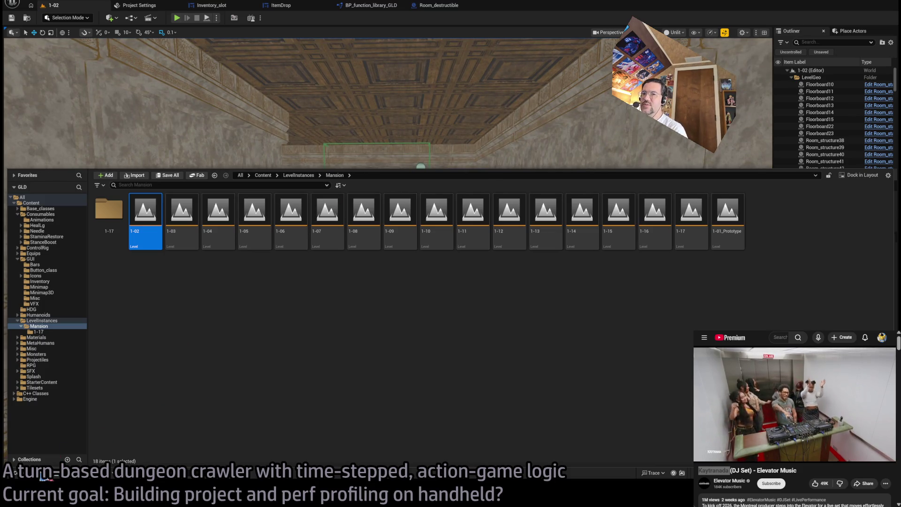
{"action": "key", "text": "ctrl+space"}
{"action": "scroll", "coordinate": [357, 253], "scroll_direction": "up", "scroll_amount": 5}
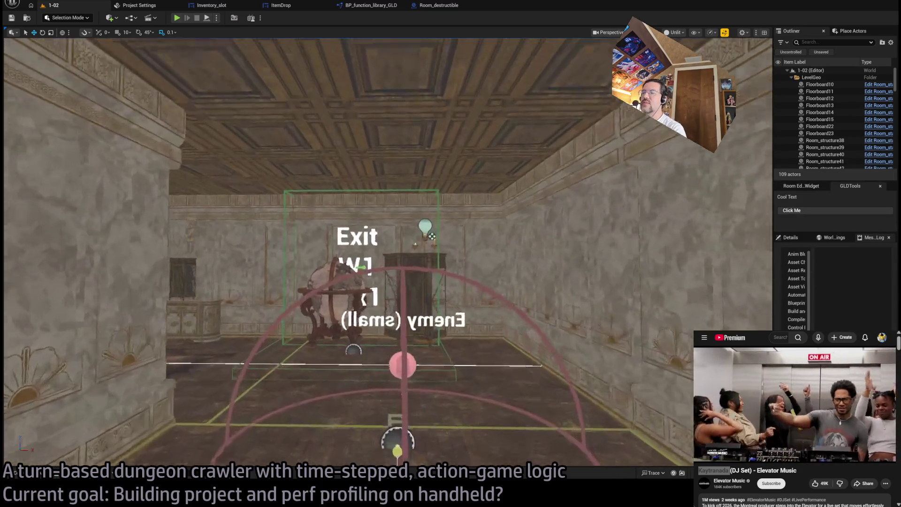
{"action": "scroll", "coordinate": [454, 297], "scroll_direction": "up", "scroll_amount": 6}
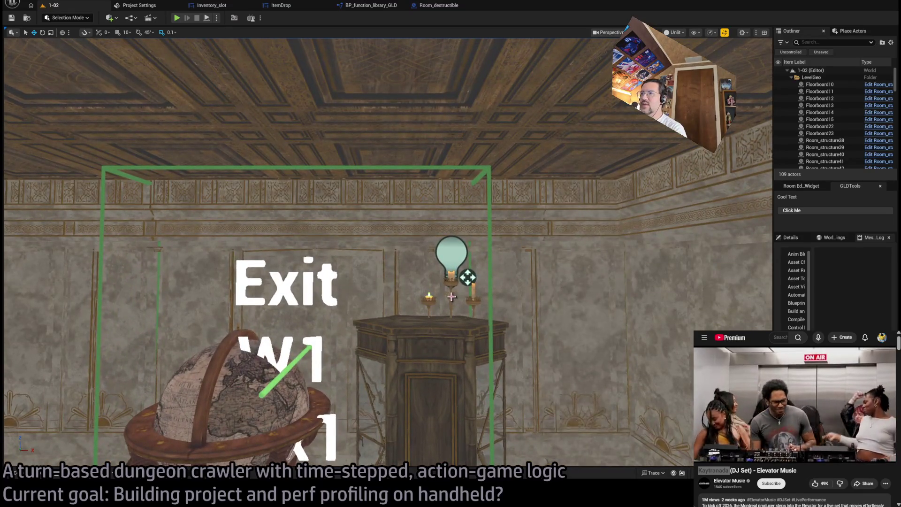
{"action": "left_click", "coordinate": [452, 297]}
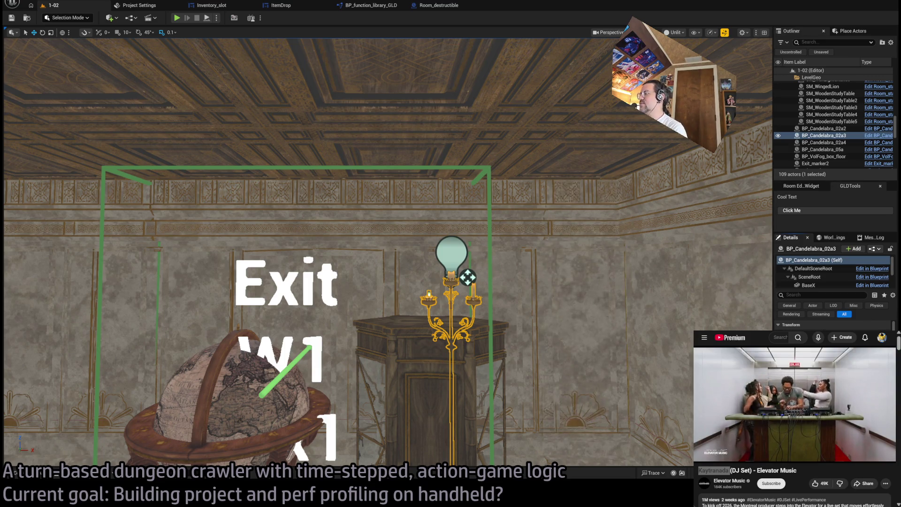
{"action": "key", "text": "1"}
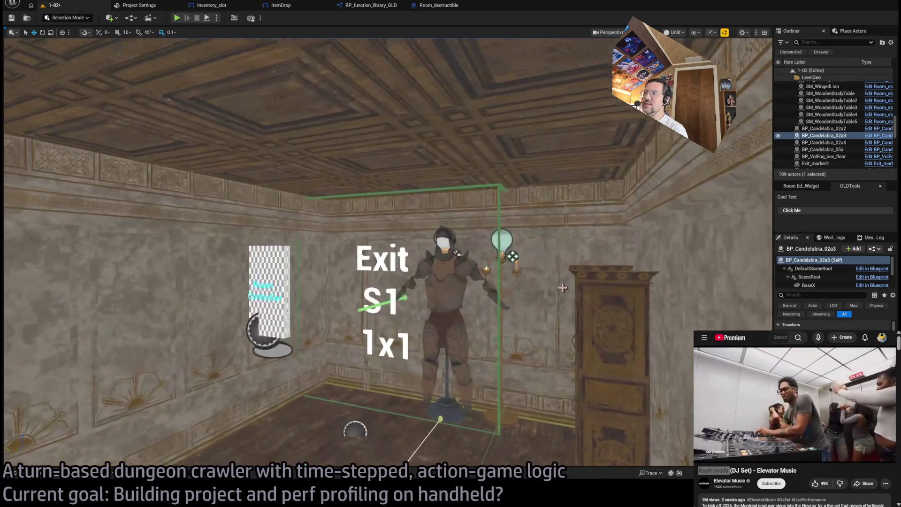
{"action": "left_click", "coordinate": [506, 259]}
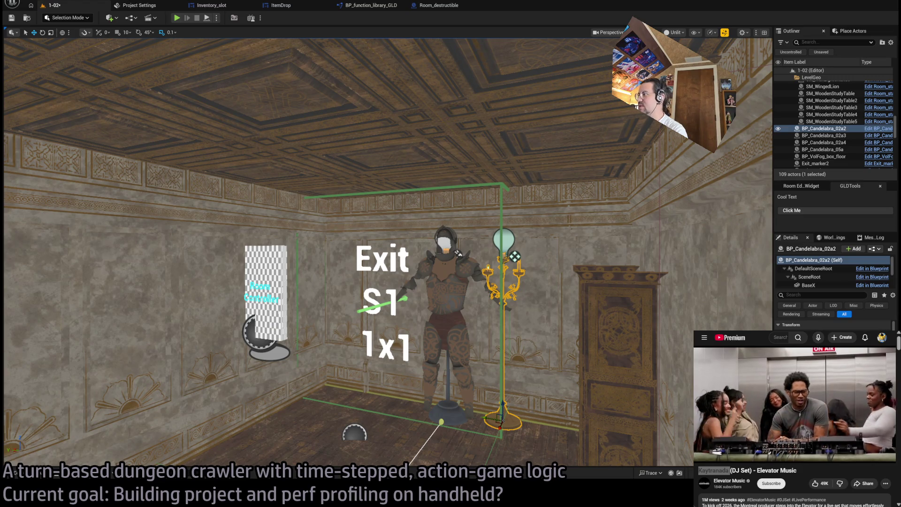
{"action": "scroll", "coordinate": [580, 279], "scroll_direction": "up", "scroll_amount": 5}
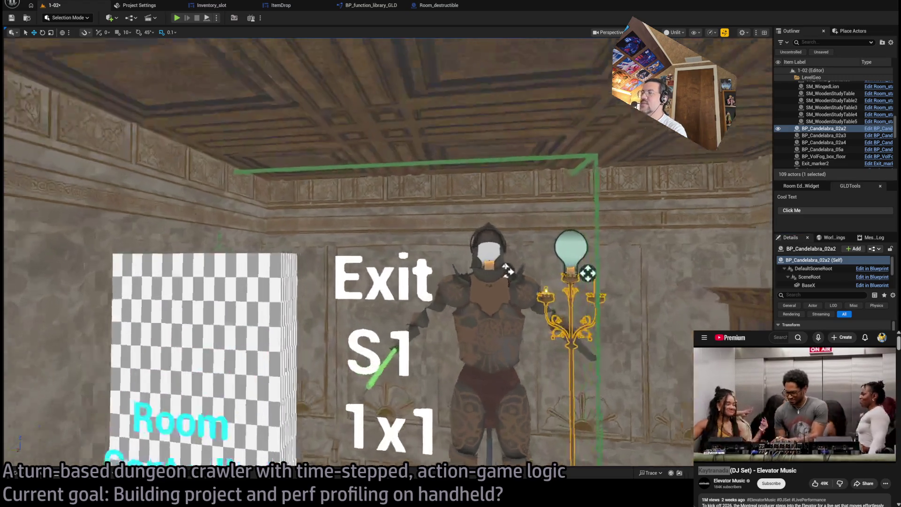
{"action": "left_click", "coordinate": [580, 279]}
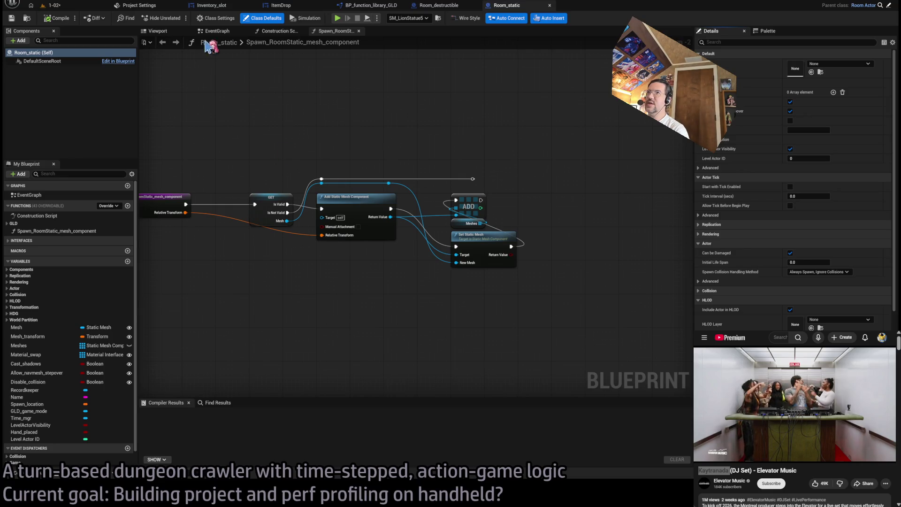
Close the Room_static Blueprint tab and edit the knight armour mesh from level 1-02
{"action": "middle_click", "coordinate": [507, 7]}
{"action": "left_click", "coordinate": [54, 6]}
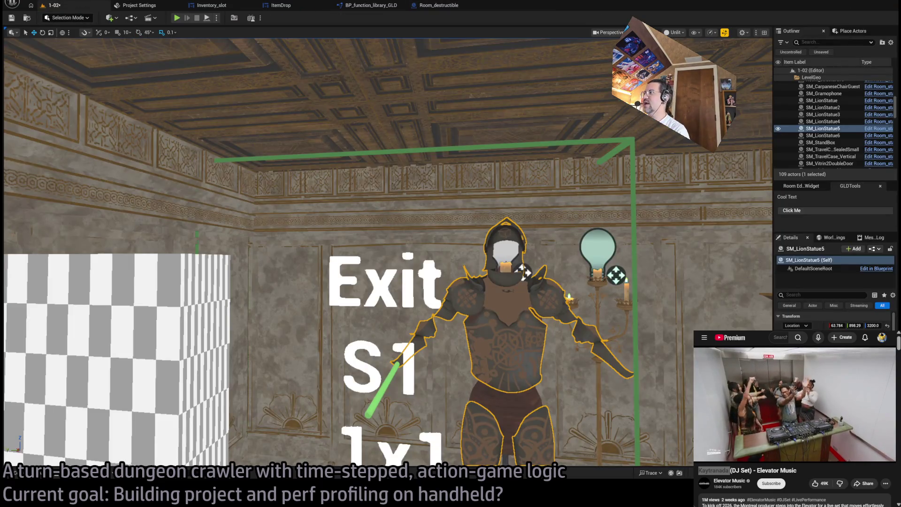
{"action": "key", "text": "ctrl+e"}
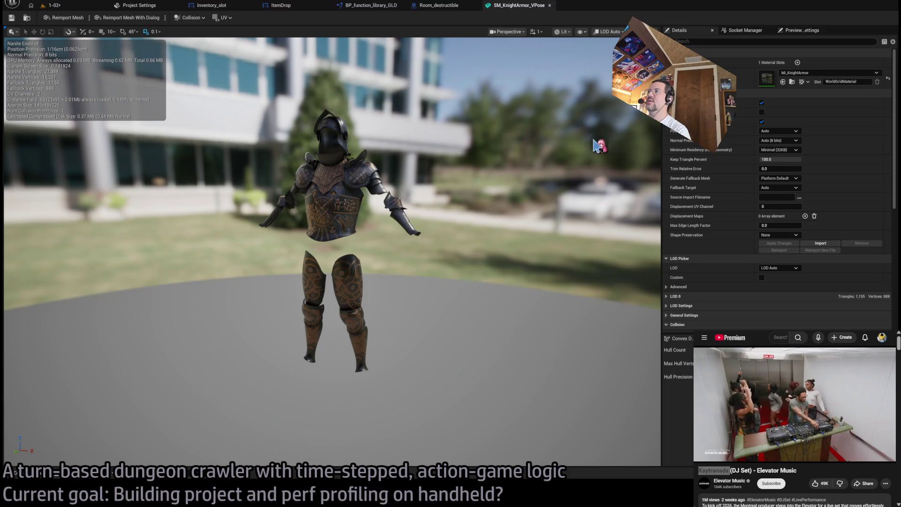
Show the knight's simple collision and delete its single rough hull
{"action": "key", "text": "alt+c"}
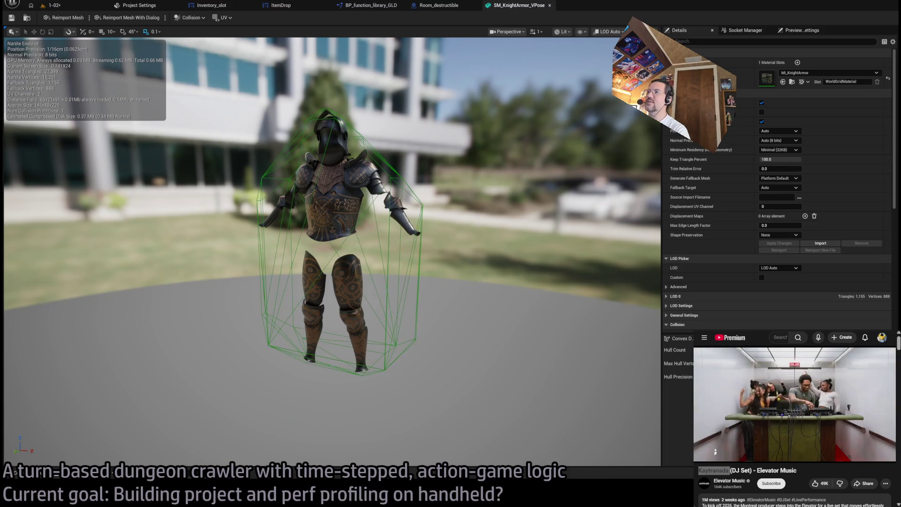
{"action": "scroll", "coordinate": [426, 261], "scroll_direction": "up", "scroll_amount": 5}
{"action": "scroll", "coordinate": [404, 268], "scroll_direction": "down", "scroll_amount": 5}
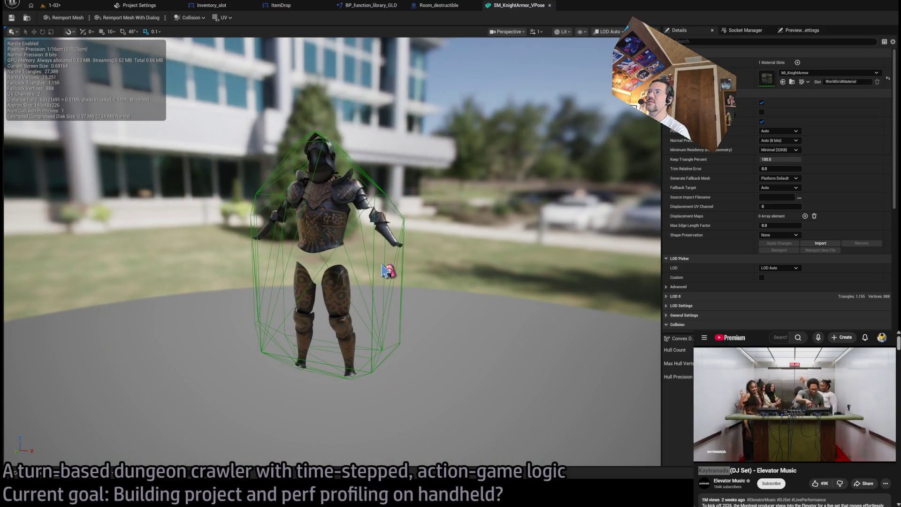
{"action": "left_click", "coordinate": [377, 271]}
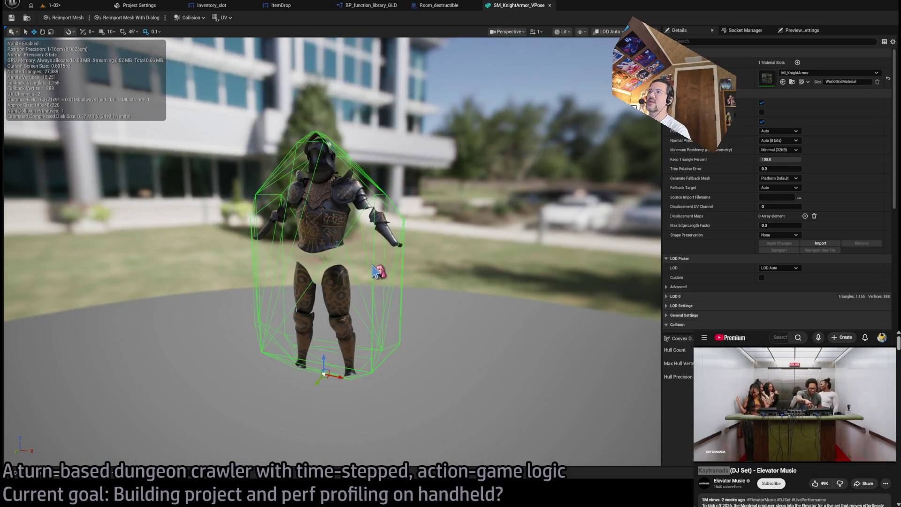
{"action": "key", "text": "Delete"}
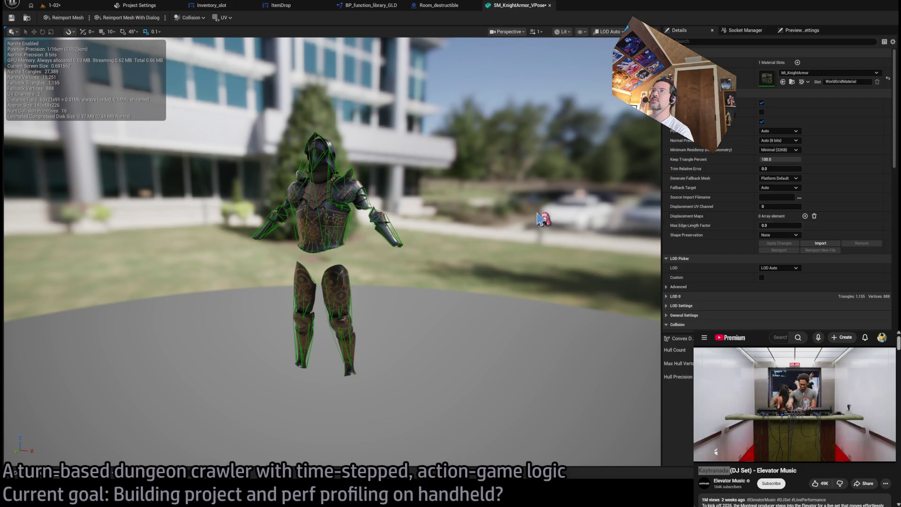
Enable shape moving and delete all sixteen convex collision hulls from the armour
{"action": "scroll", "coordinate": [540, 218], "scroll_direction": "up", "scroll_amount": 6}
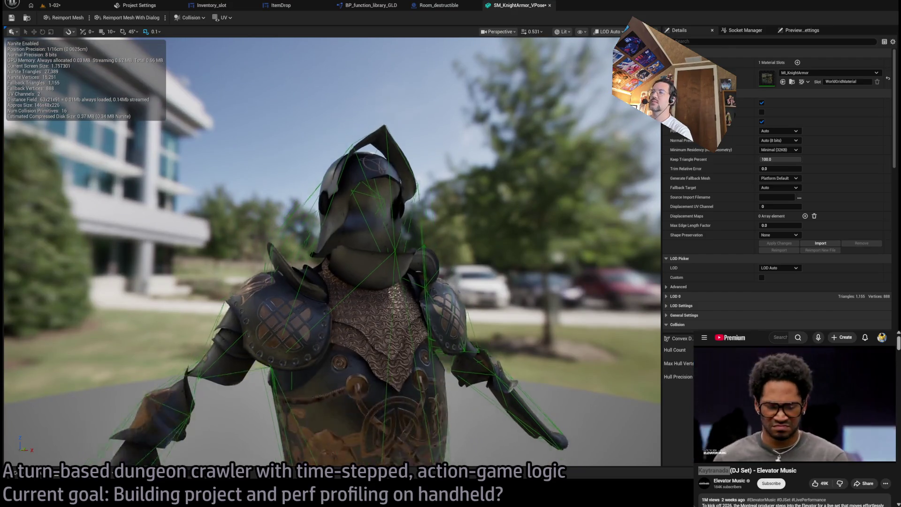
{"action": "scroll", "coordinate": [425, 140], "scroll_direction": "down", "scroll_amount": 5}
{"action": "scroll", "coordinate": [424, 140], "scroll_direction": "up", "scroll_amount": 4}
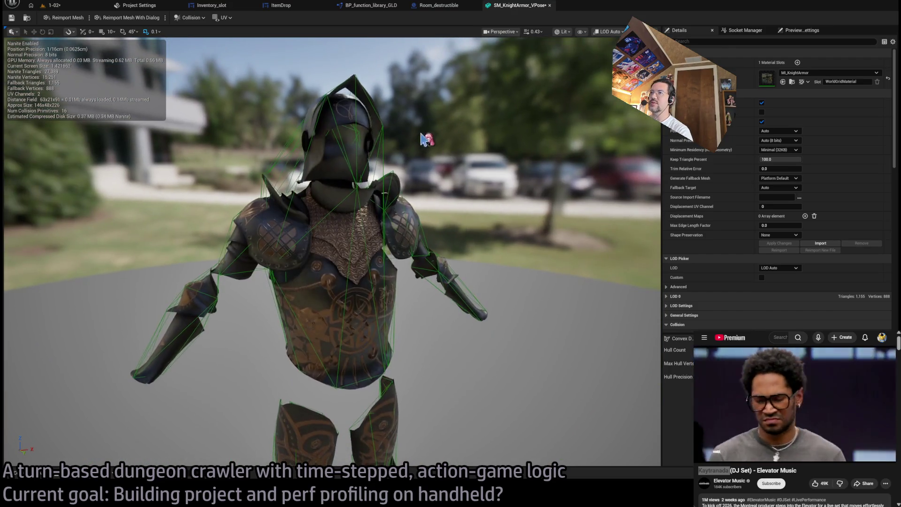
{"action": "left_click", "coordinate": [367, 167]}
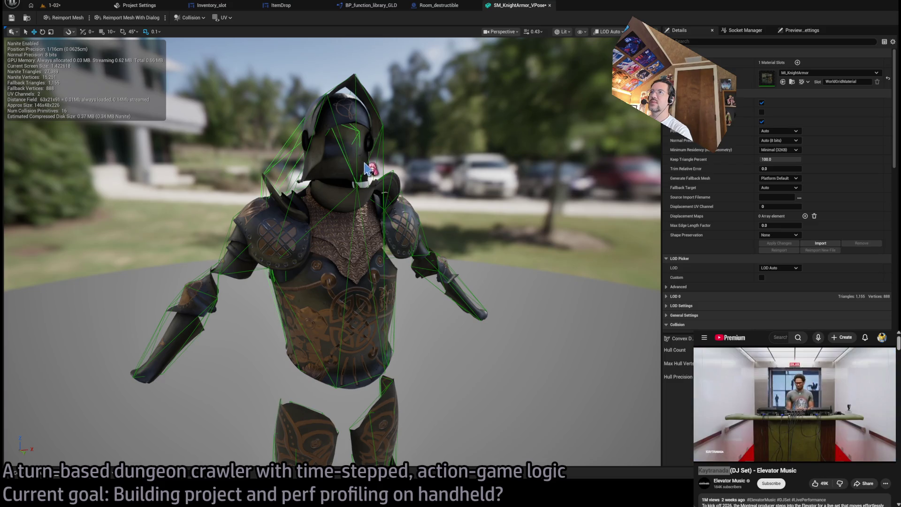
{"action": "mouse_move", "coordinate": [361, 119]}
{"action": "left_mouse_down"}
{"action": "mouse_move", "coordinate": [432, 179]}
{"action": "mouse_move", "coordinate": [615, 296]}
{"action": "left_mouse_up"}
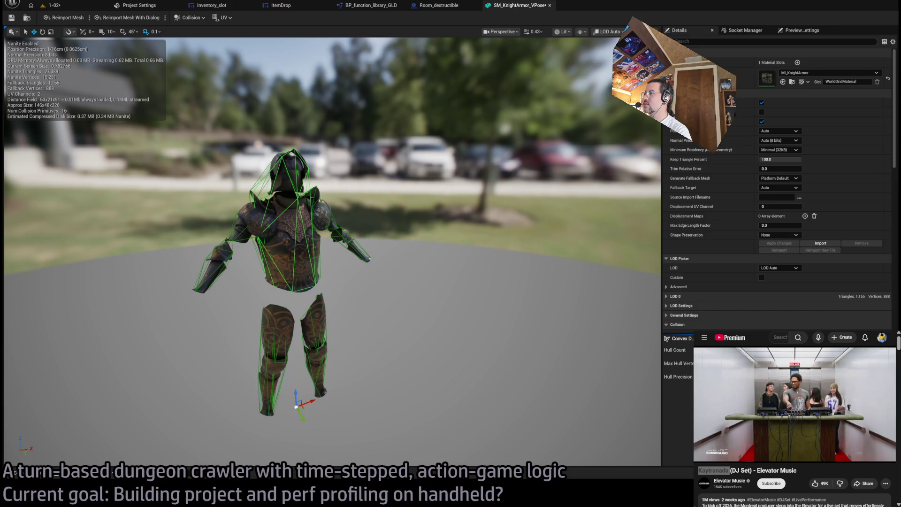
{"action": "key", "text": "Delete"}
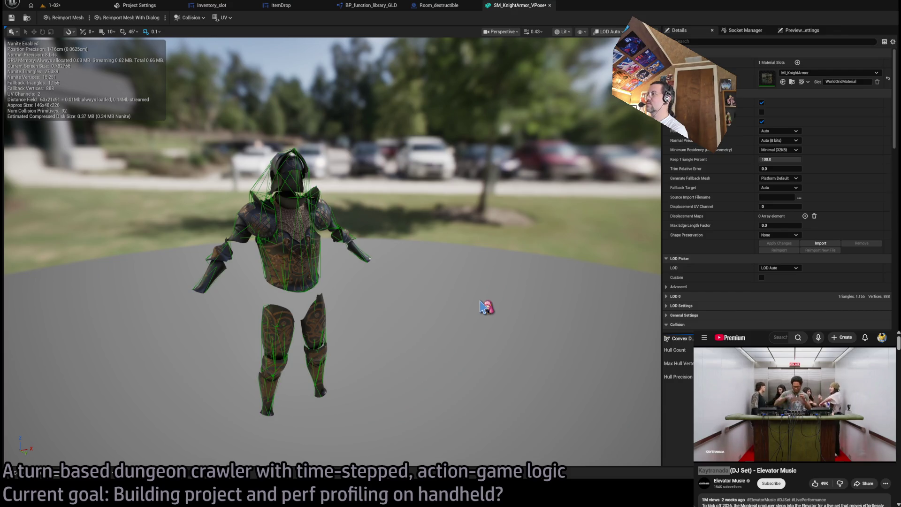
Orbit around the armour to inspect its new collision and face it front-on
{"action": "mouse_move", "coordinate": [478, 279]}
{"action": "left_mouse_down"}
{"action": "mouse_move", "coordinate": [387, 242]}
{"action": "mouse_move", "coordinate": [399, 263]}
{"action": "mouse_move", "coordinate": [381, 259]}
{"action": "left_mouse_up"}
{"action": "scroll", "coordinate": [381, 259], "scroll_direction": "up", "scroll_amount": 5}
{"action": "scroll", "coordinate": [381, 259], "scroll_direction": "down", "scroll_amount": 5}
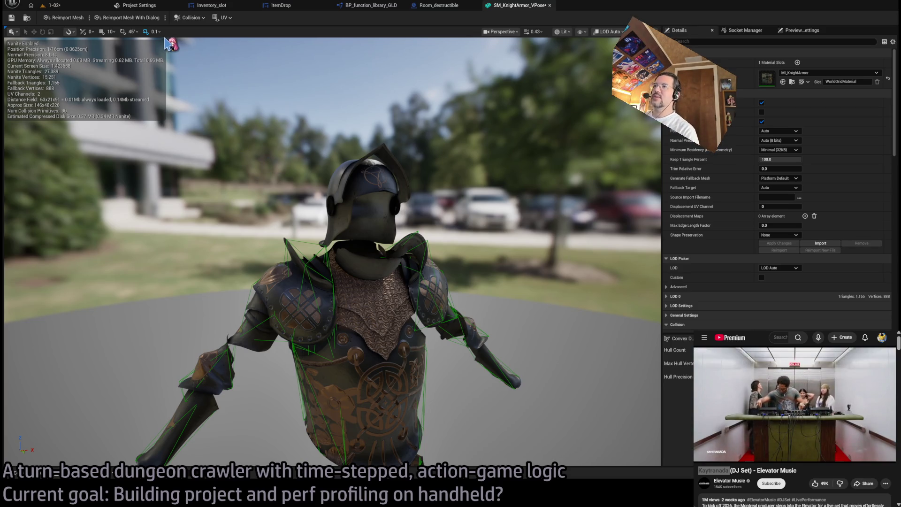
{"action": "mouse_move", "coordinate": [427, 298]}
{"action": "left_mouse_down"}
{"action": "mouse_move", "coordinate": [403, 272]}
{"action": "mouse_move", "coordinate": [432, 300]}
{"action": "mouse_move", "coordinate": [423, 287]}
{"action": "left_mouse_up"}
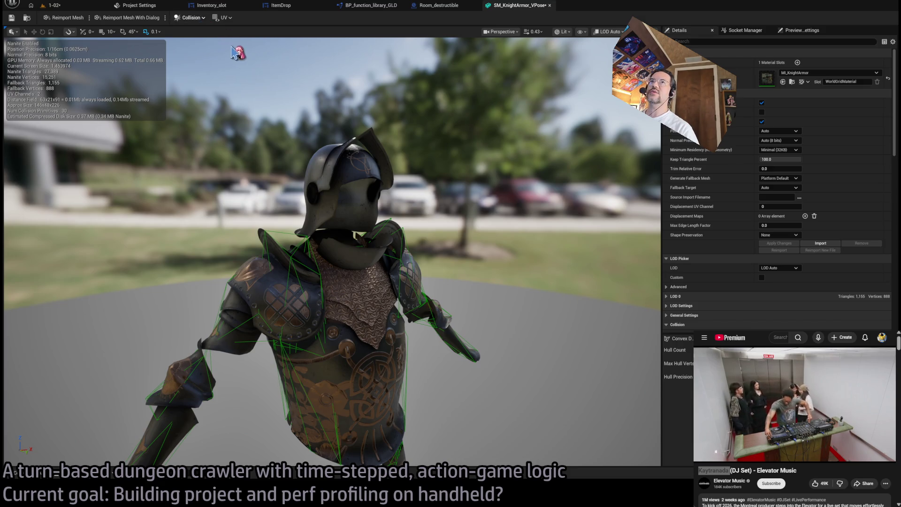
{"action": "left_click_drag", "start_coordinate": [245, 69], "coordinate": [338, 150]}
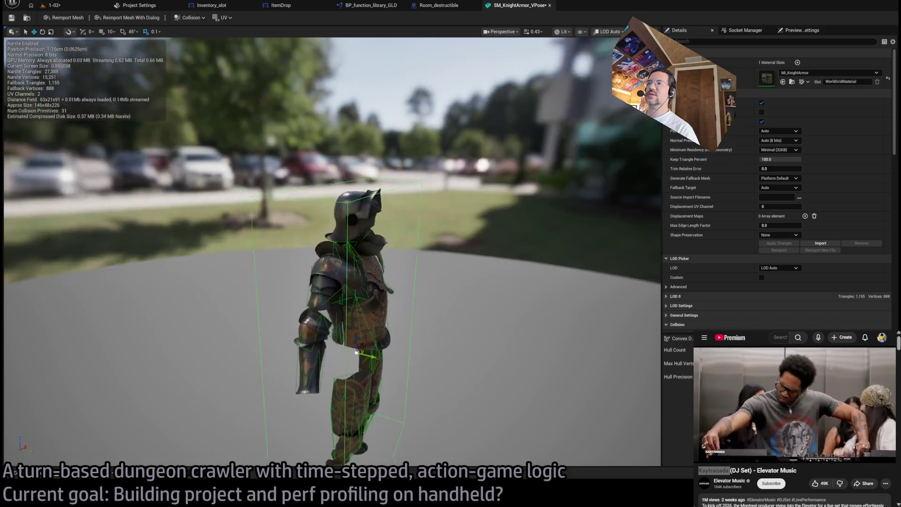
{"action": "left_click_drag", "start_coordinate": [367, 238], "coordinate": [347, 224]}
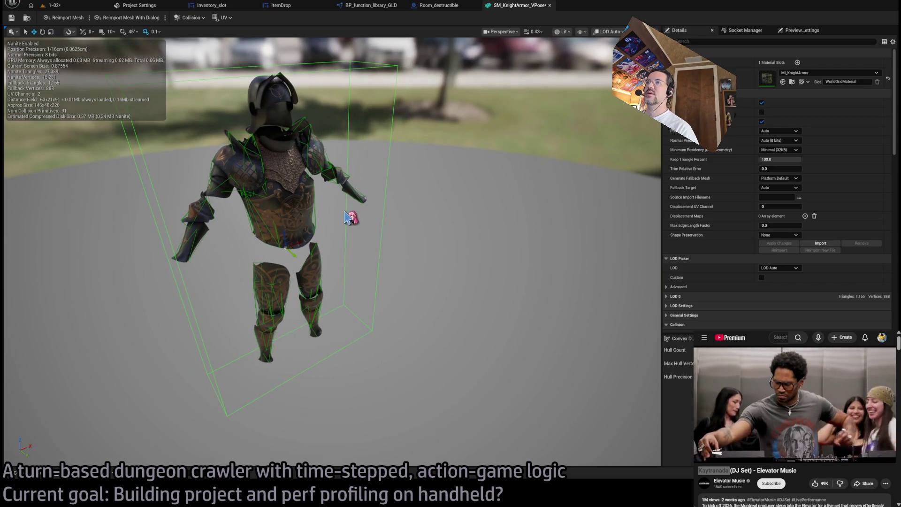
Replace the oversized collision box with one moved up over the chest
{"action": "key", "text": "r"}
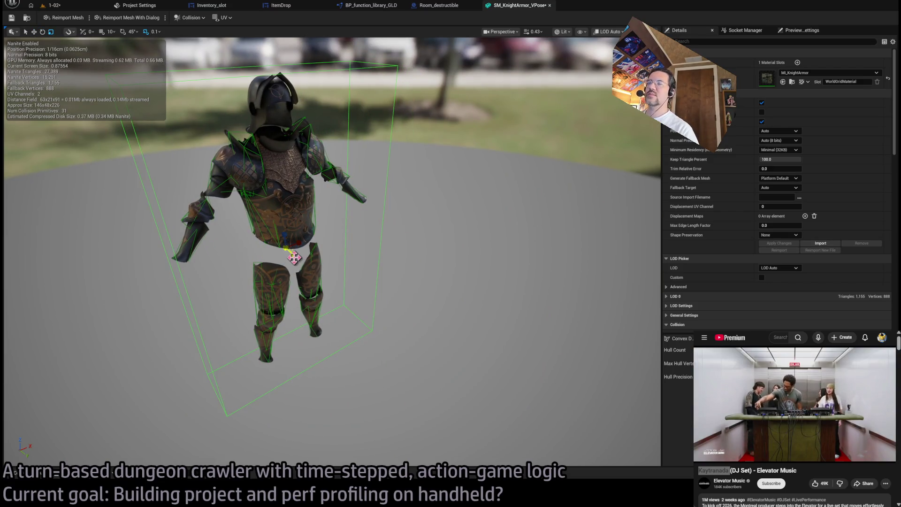
{"action": "mouse_move", "coordinate": [294, 257]}
{"action": "left_mouse_down"}
{"action": "mouse_move", "coordinate": [297, 245]}
{"action": "mouse_move", "coordinate": [293, 251]}
{"action": "left_mouse_up"}
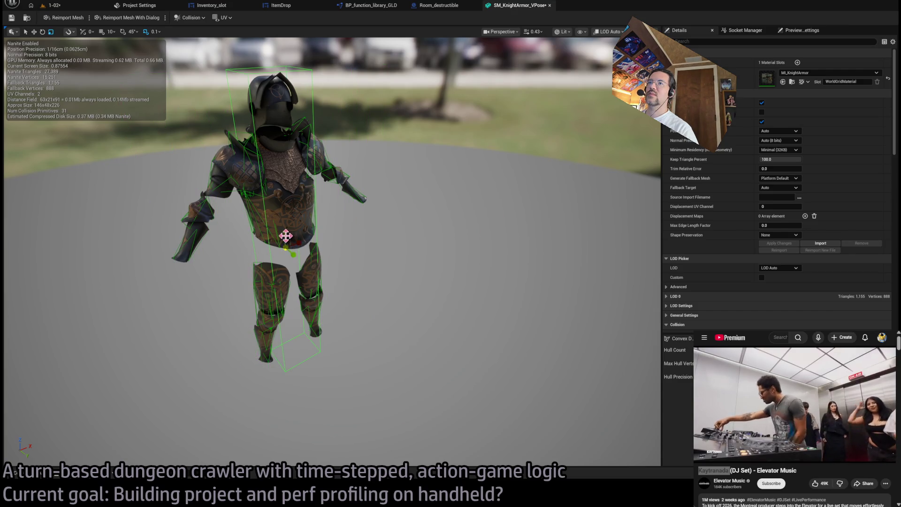
{"action": "key", "text": "Delete"}
{"action": "key", "text": "w"}
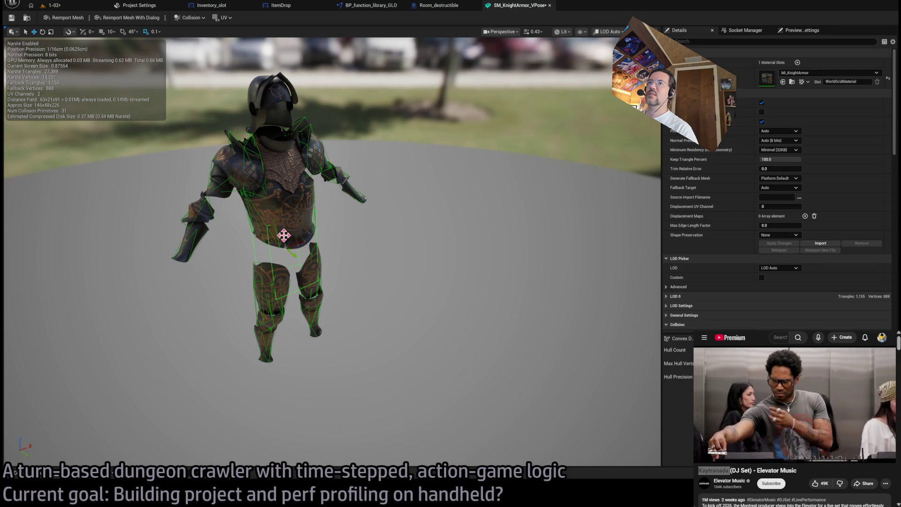
{"action": "left_click_drag", "start_coordinate": [283, 235], "coordinate": [289, 177]}
{"action": "left_click_drag", "start_coordinate": [276, 207], "coordinate": [296, 182]}
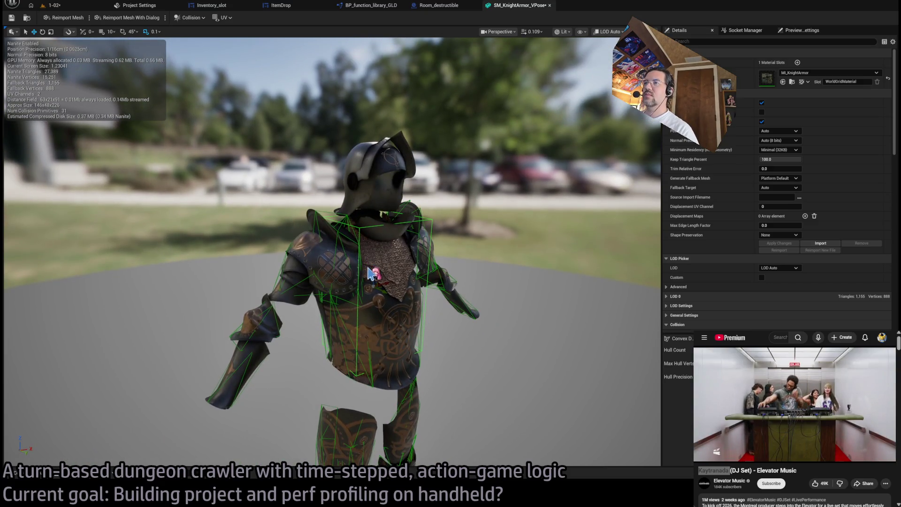
Try fitting a box collision around the helmet, undoing the flattening and other edits
{"action": "left_click_drag", "start_coordinate": [373, 268], "coordinate": [373, 276]}
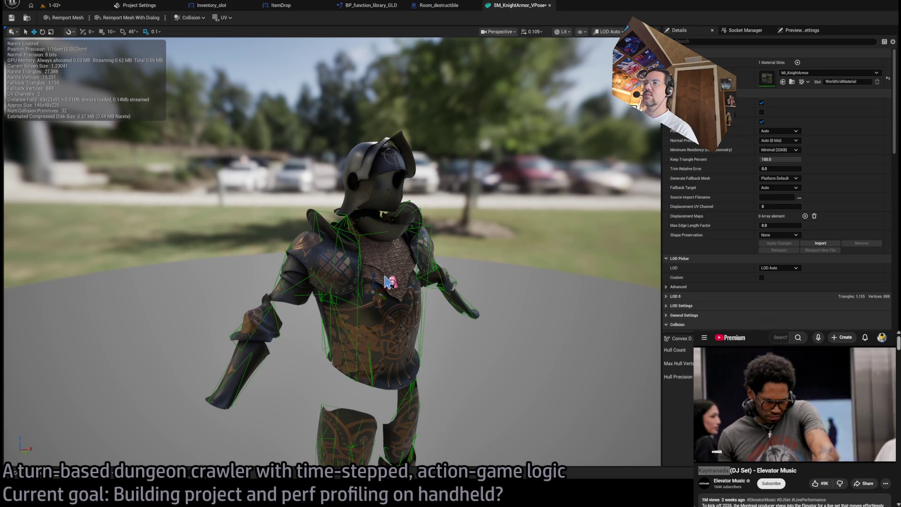
{"action": "mouse_move", "coordinate": [373, 281]}
{"action": "left_mouse_down"}
{"action": "mouse_move", "coordinate": [378, 139]}
{"action": "mouse_move", "coordinate": [378, 164]}
{"action": "left_mouse_up"}
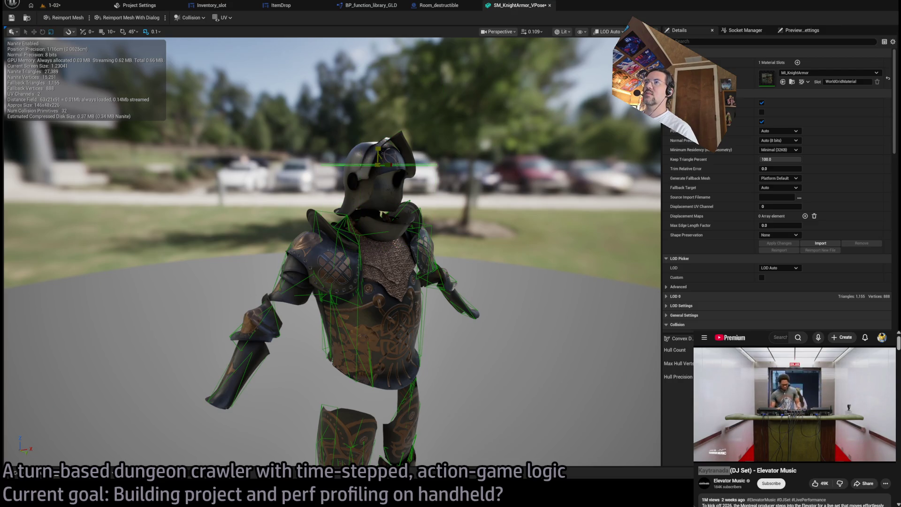
{"action": "key", "text": "ctrl+z"}
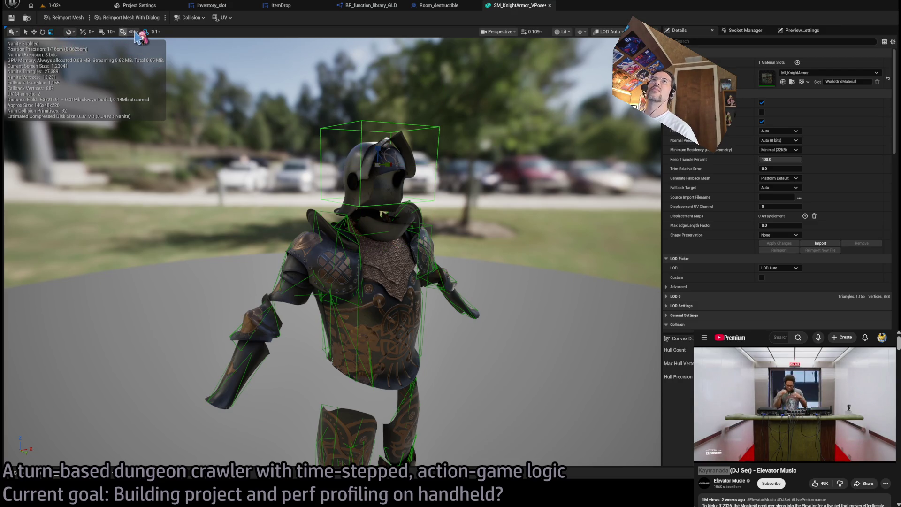
{"action": "left_click_drag", "start_coordinate": [380, 157], "coordinate": [380, 169]}
{"action": "key", "text": "ctrl+z"}
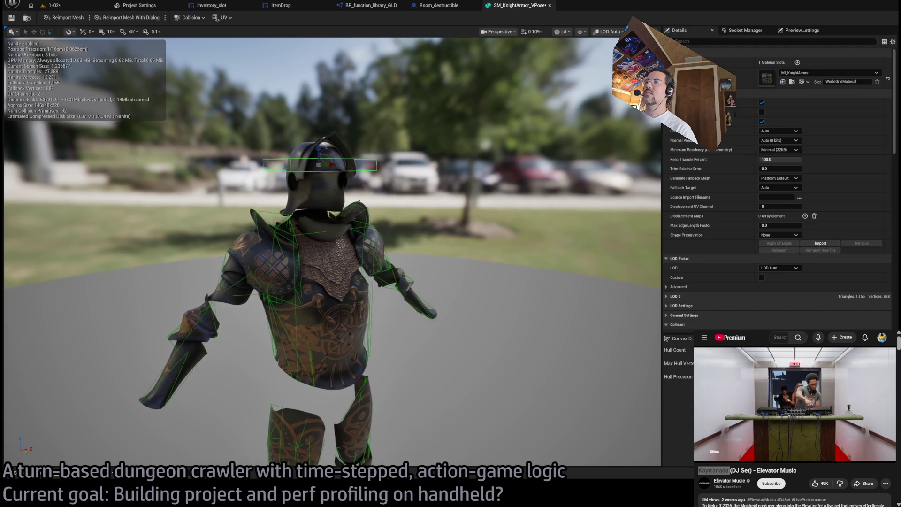
{"action": "key", "text": "e"}
{"action": "scroll", "coordinate": [432, 171], "scroll_direction": "up", "scroll_amount": 3}
{"action": "key", "text": "w"}
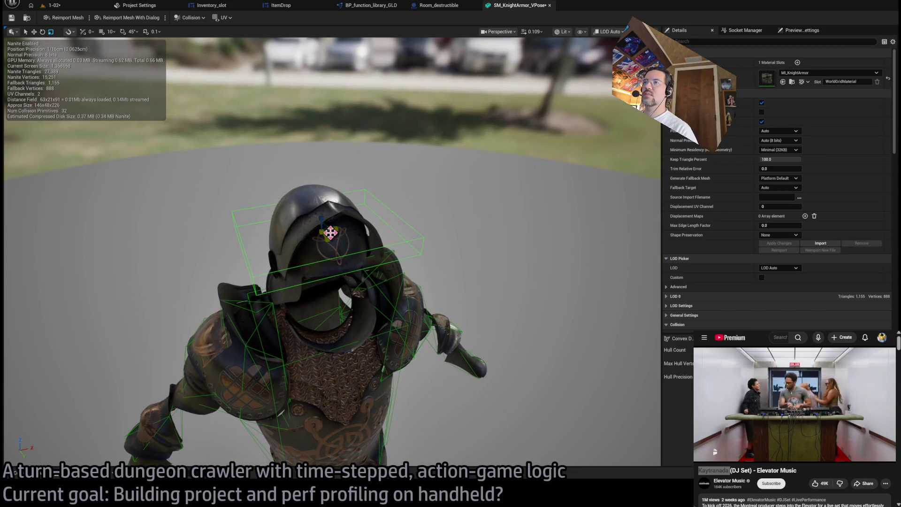
{"action": "key", "text": "ctrl+z"}
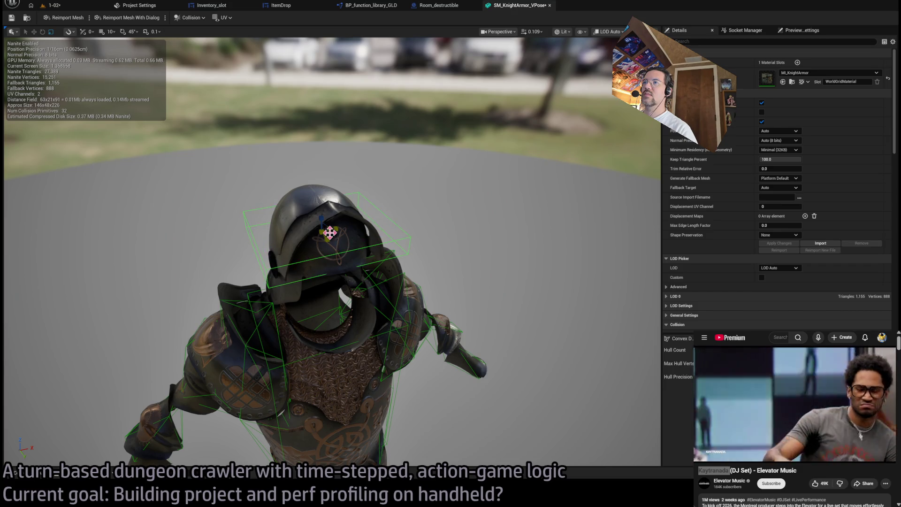
{"action": "key", "text": "ctrl+z"}
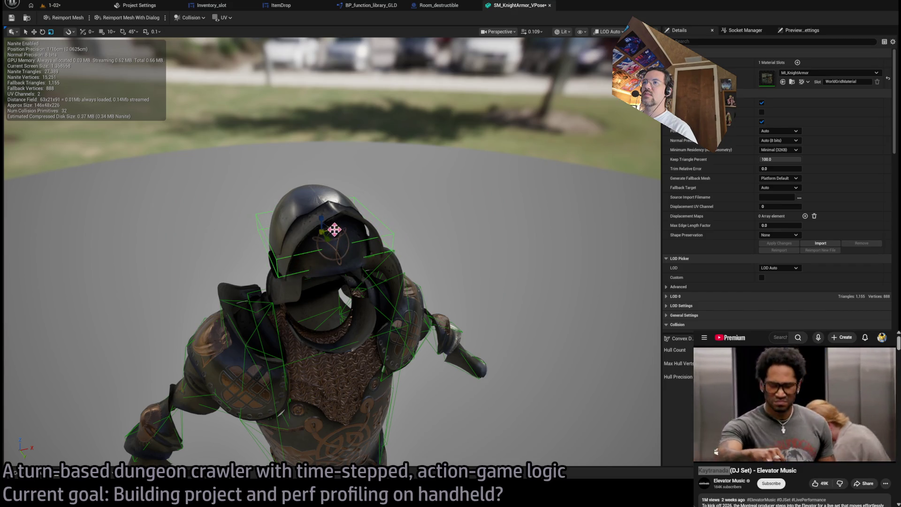
{"action": "key", "text": "ctrl+z"}
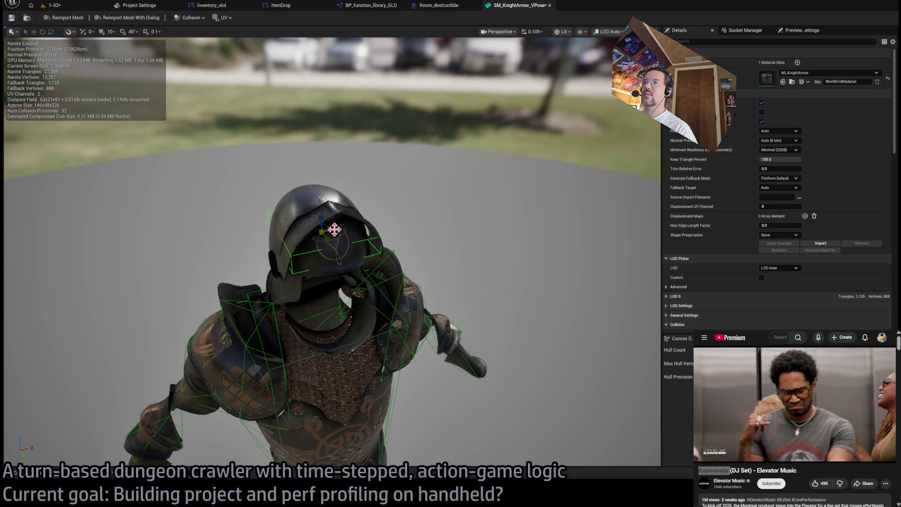
{"action": "key", "text": "ctrl+z"}
Check the helmet collision box from a level front view, then close the knight armour mesh
{"action": "left_click", "coordinate": [323, 254]}
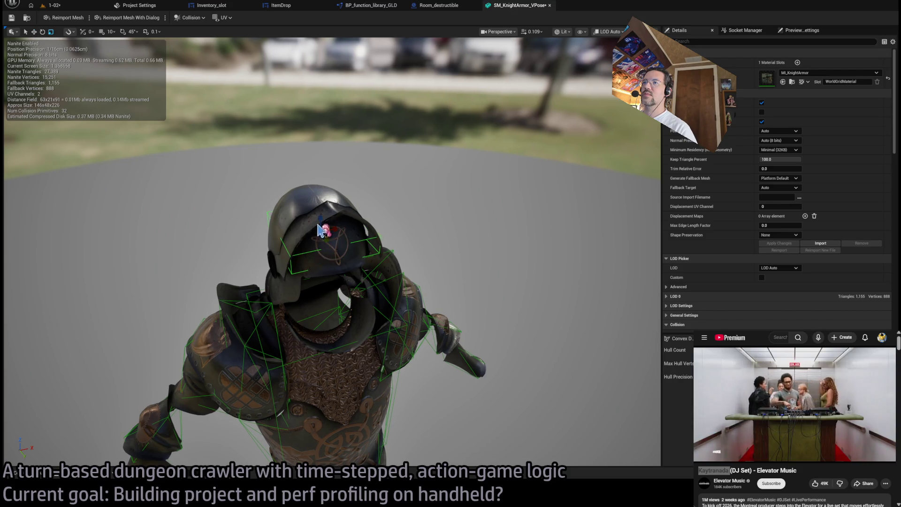
{"action": "mouse_move", "coordinate": [321, 222]}
{"action": "left_mouse_down"}
{"action": "mouse_move", "coordinate": [321, 178]}
{"action": "mouse_move", "coordinate": [206, 178]}
{"action": "mouse_move", "coordinate": [281, 178]}
{"action": "mouse_move", "coordinate": [351, 230]}
{"action": "left_mouse_up"}
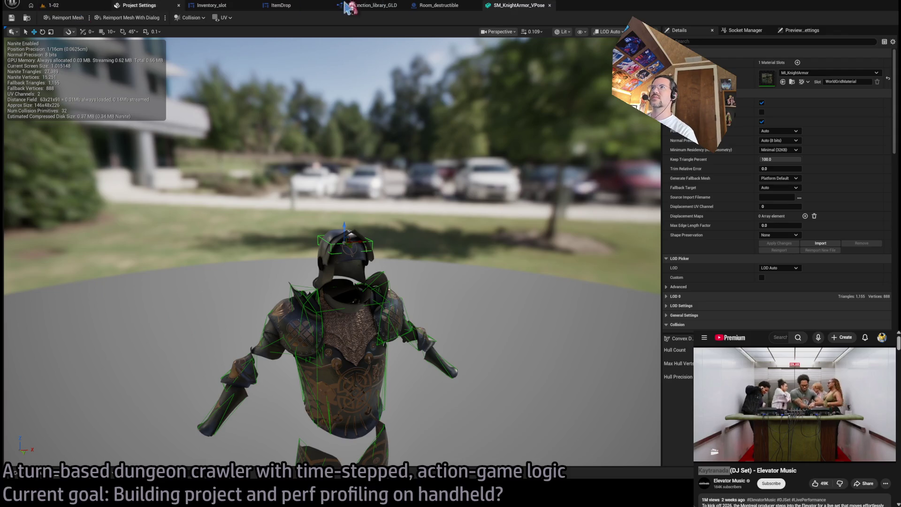
{"action": "middle_click", "coordinate": [517, 8]}
Back in level 1-02, select three wall chandeliers and the floor candelabra, then show the Content Drawer
{"action": "left_click", "coordinate": [53, 5]}
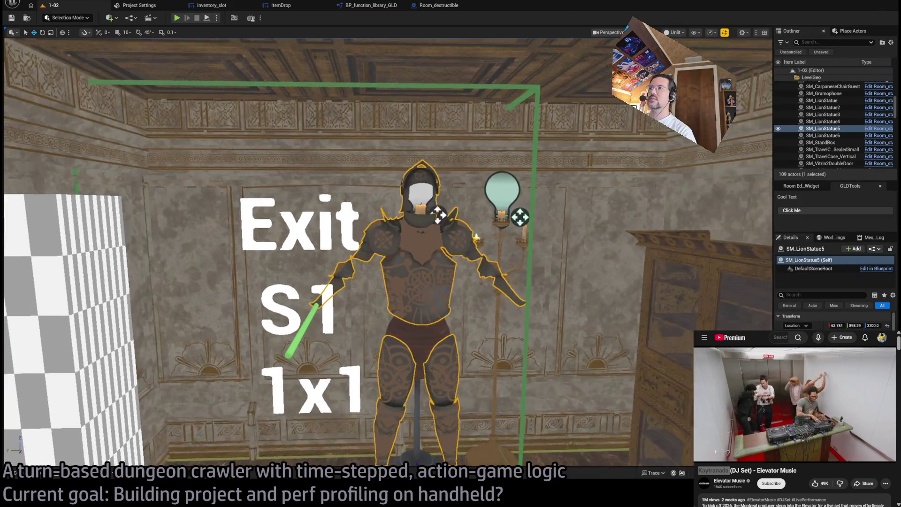
{"action": "mouse_move", "coordinate": [385, 254]}
{"action": "left_mouse_down"}
{"action": "mouse_move", "coordinate": [394, 248]}
{"action": "mouse_move", "coordinate": [352, 253]}
{"action": "left_mouse_up"}
{"action": "left_click", "coordinate": [373, 202]}
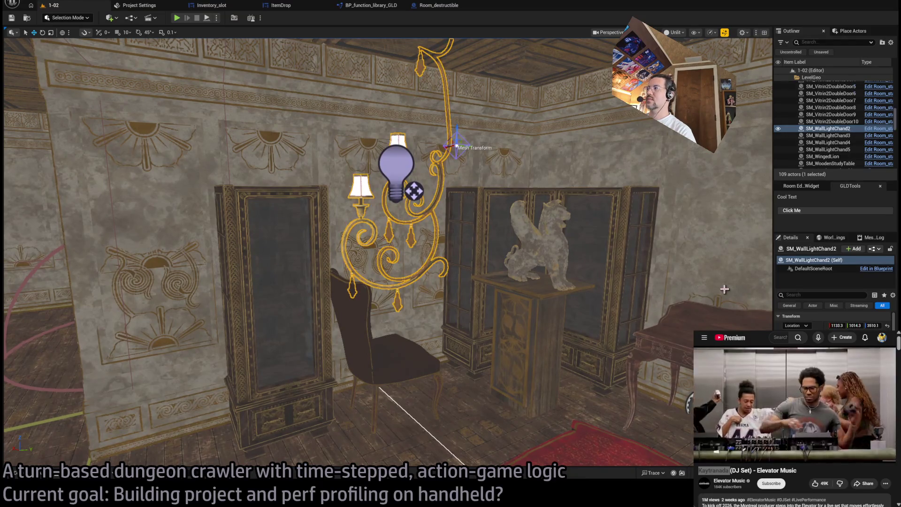
{"action": "left_click_drag", "start_coordinate": [667, 348], "coordinate": [532, 266]}
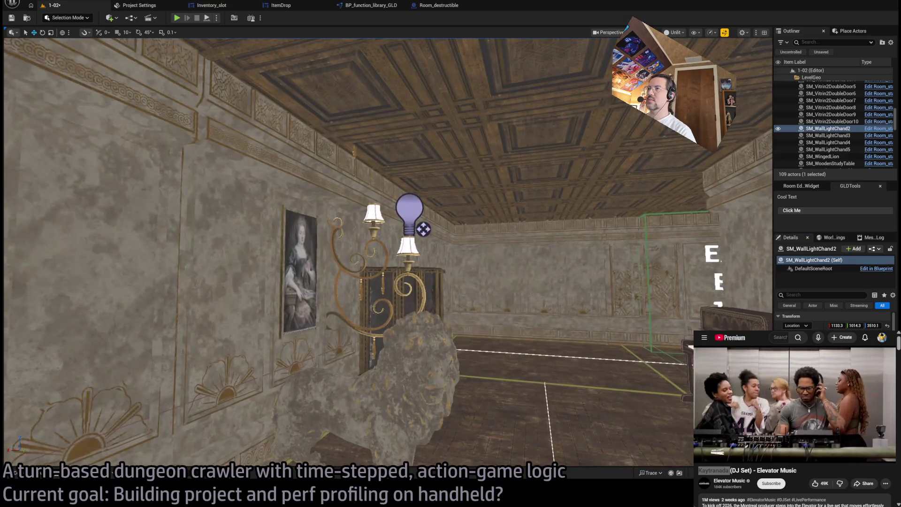
{"action": "left_click", "coordinate": [375, 281]}
{"action": "left_click_drag", "start_coordinate": [587, 291], "coordinate": [446, 250]}
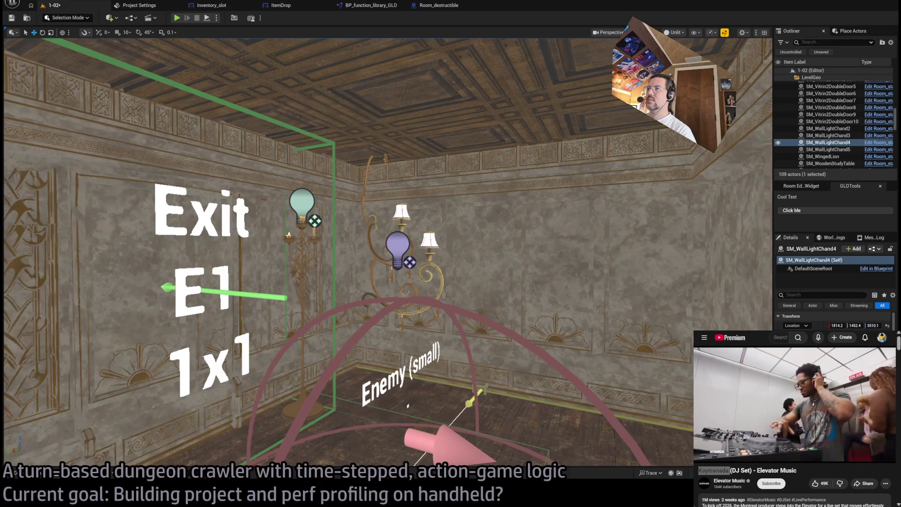
{"action": "left_click", "coordinate": [437, 277]}
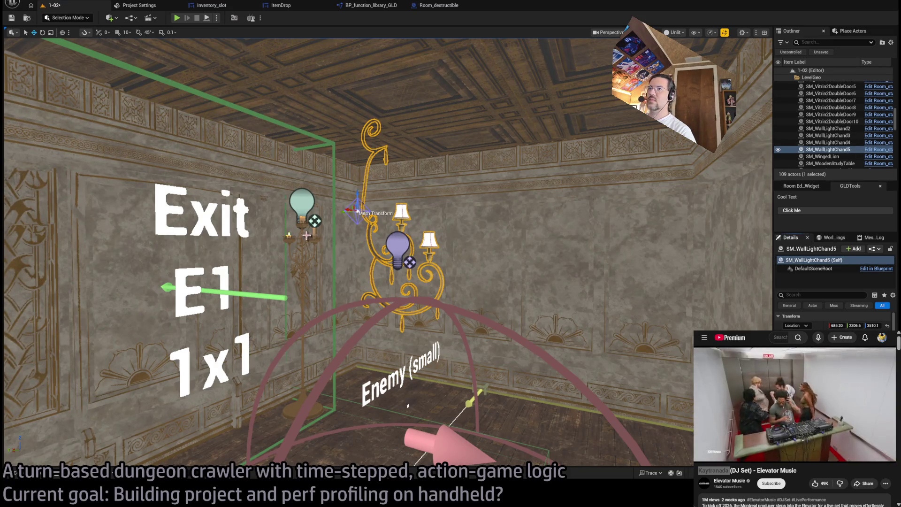
{"action": "left_click", "coordinate": [301, 305]}
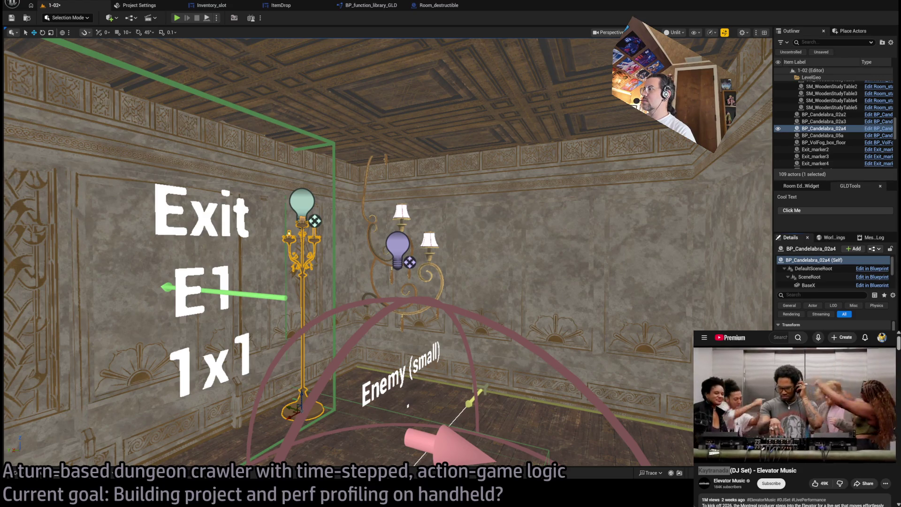
{"action": "mouse_move", "coordinate": [472, 305]}
{"action": "left_mouse_down"}
{"action": "mouse_move", "coordinate": [464, 300]}
{"action": "mouse_move", "coordinate": [471, 305]}
{"action": "left_mouse_up"}
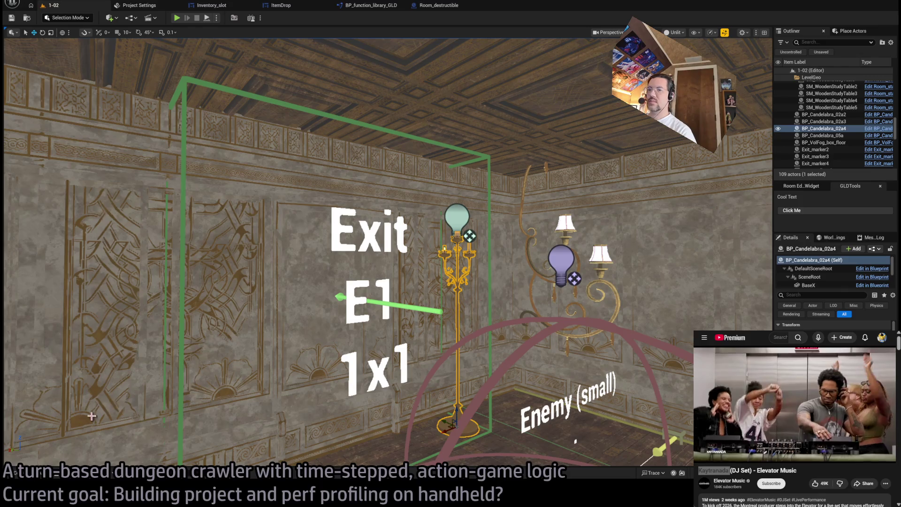
{"action": "key", "text": "ctrl+space"}
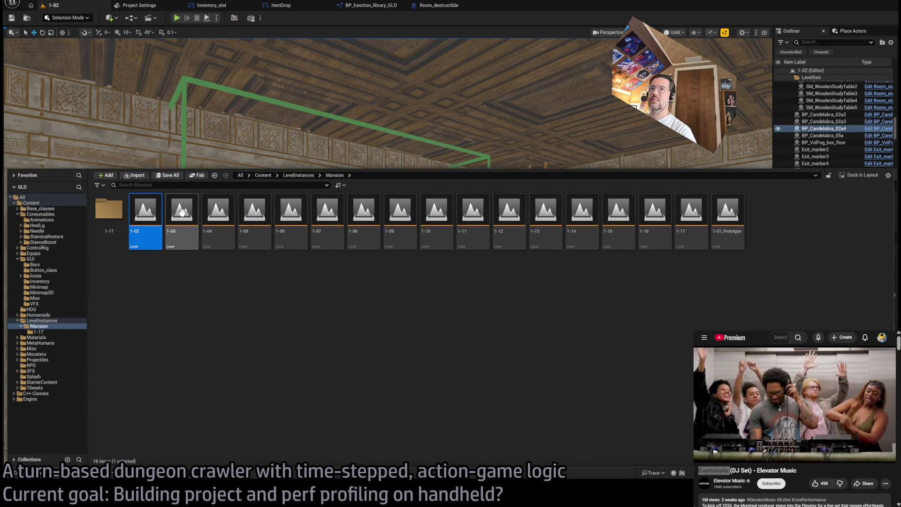
Load level 1-01_Prototype and select its wall lamp, ceiling chandeliers, altar candelabra and candle cluster
{"action": "left_click", "coordinate": [718, 221]}
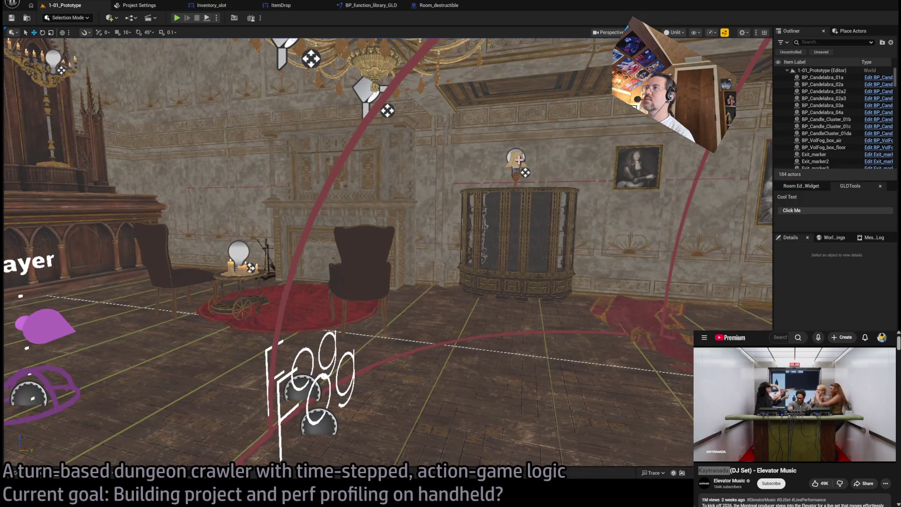
{"action": "left_click", "coordinate": [519, 160]}
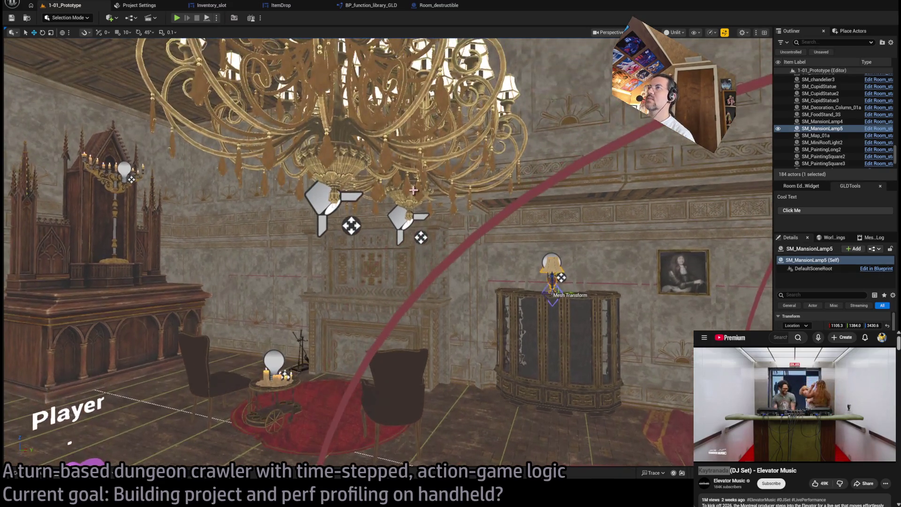
{"action": "left_click", "coordinate": [336, 125]}
{"action": "left_click", "coordinate": [325, 111], "text": "ctrl"}
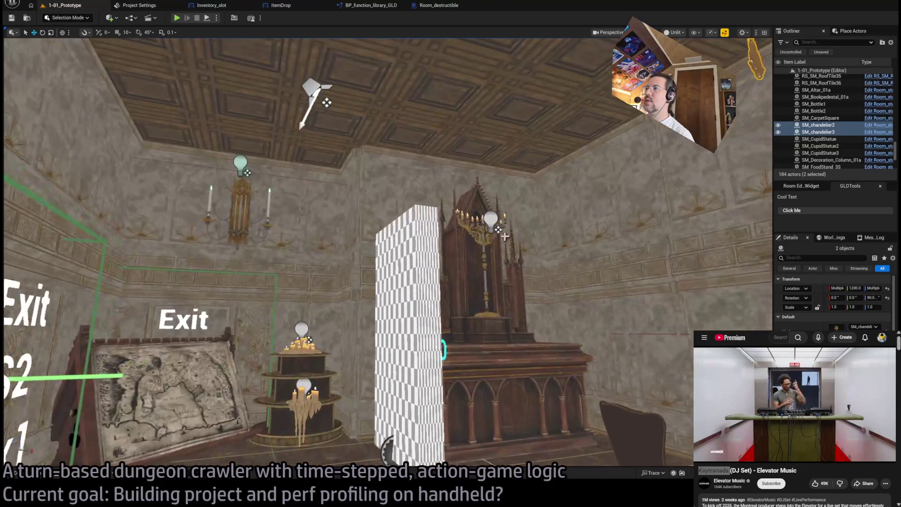
{"action": "left_click", "coordinate": [507, 245]}
{"action": "mouse_move", "coordinate": [507, 245]}
{"action": "left_mouse_down"}
{"action": "mouse_move", "coordinate": [516, 272]}
{"action": "mouse_move", "coordinate": [572, 308]}
{"action": "mouse_move", "coordinate": [383, 304]}
{"action": "left_mouse_up"}
{"action": "left_click", "coordinate": [340, 297]}
Focus on the hanging wall candelabra and select the wall lamps, including SM_MansionLamp5
{"action": "left_click_drag", "start_coordinate": [335, 368], "coordinate": [361, 275]}
{"action": "left_click", "coordinate": [361, 275]}
{"action": "left_click", "coordinate": [359, 300]}
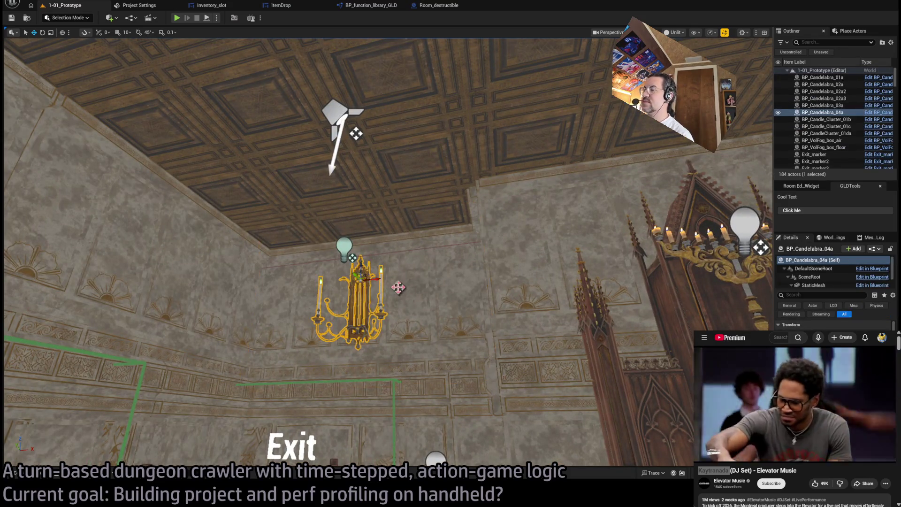
{"action": "key", "text": "f"}
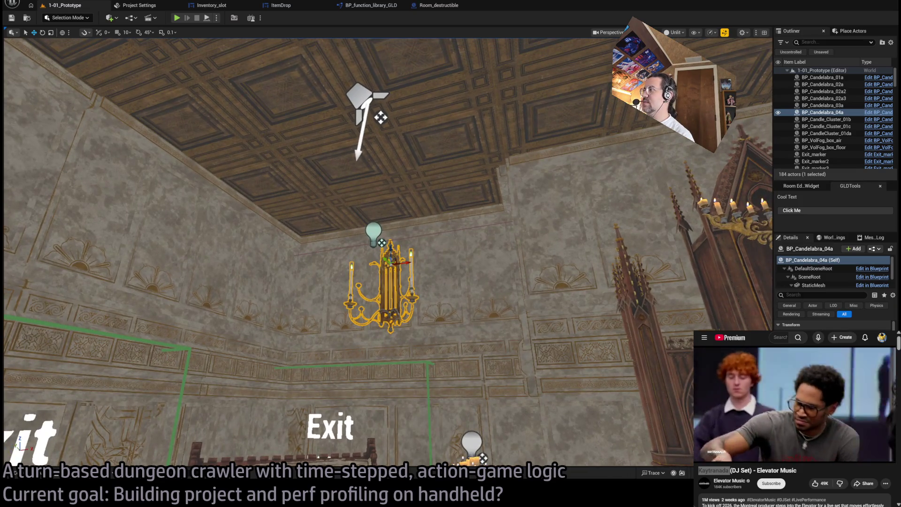
{"action": "left_click_drag", "start_coordinate": [553, 371], "coordinate": [558, 455]}
{"action": "left_click", "coordinate": [505, 290]}
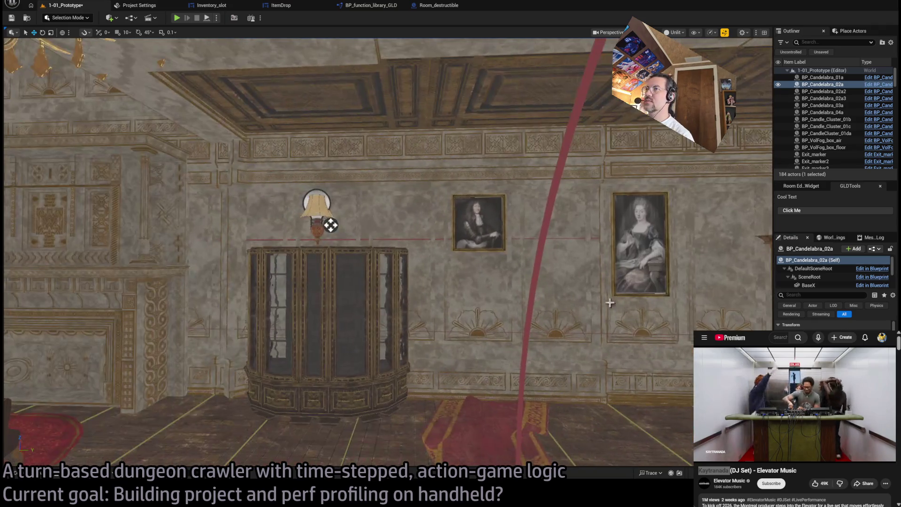
{"action": "left_click", "coordinate": [334, 216]}
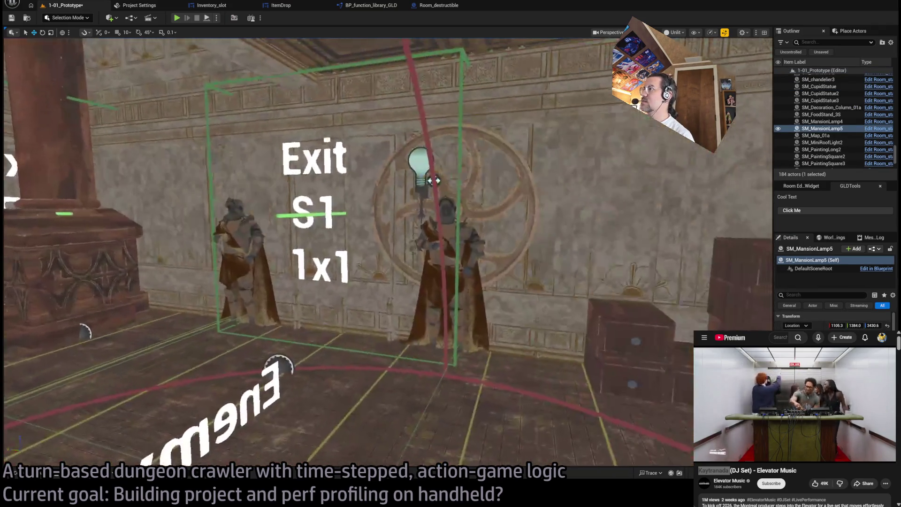
{"action": "left_click_drag", "start_coordinate": [473, 295], "coordinate": [491, 287]}
{"action": "left_click", "coordinate": [382, 222]}
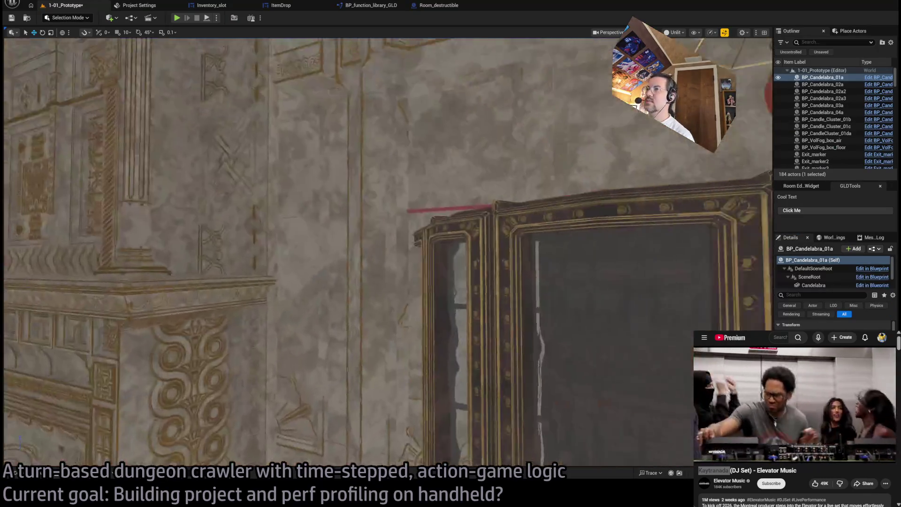
{"action": "left_click_drag", "start_coordinate": [382, 223], "coordinate": [403, 221]}
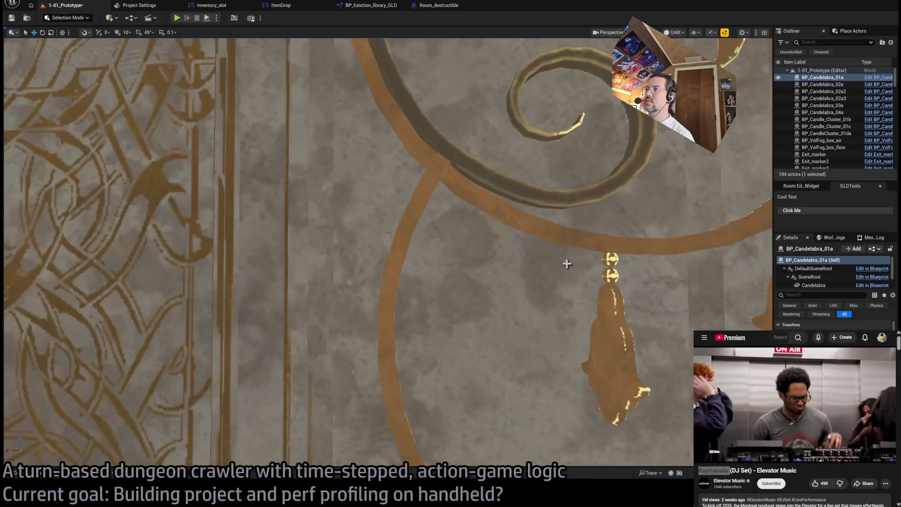
Select the wall chandeliers and corner candelabra, then bring up the Content Drawer again
{"action": "left_click", "coordinate": [597, 262]}
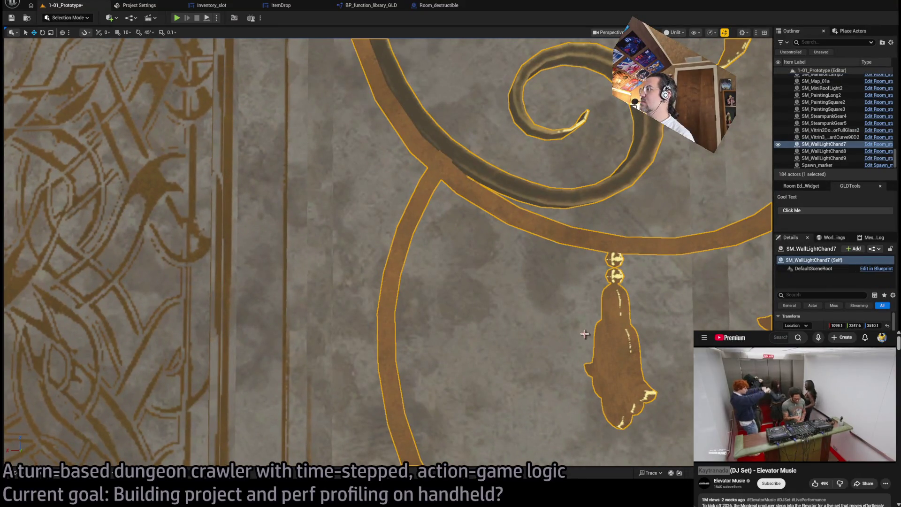
{"action": "key", "text": "w"}
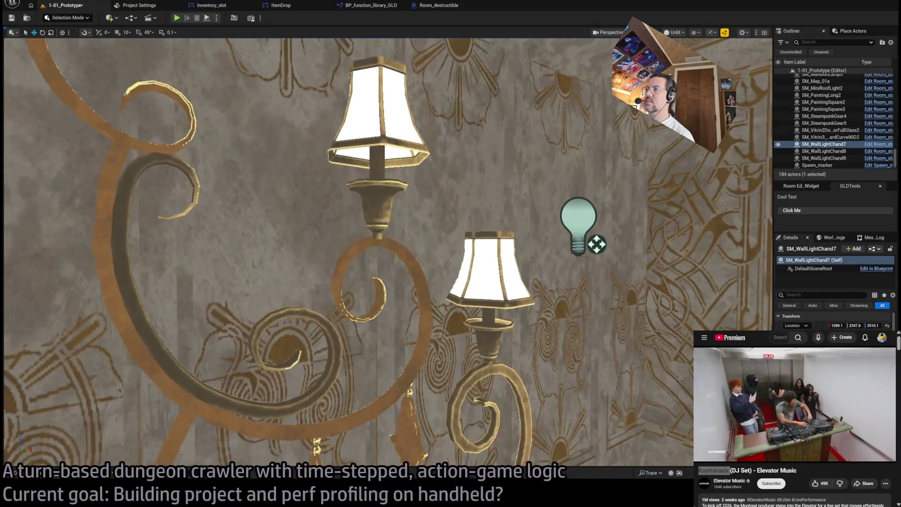
{"action": "left_click", "coordinate": [823, 151]}
{"action": "key", "text": "s"}
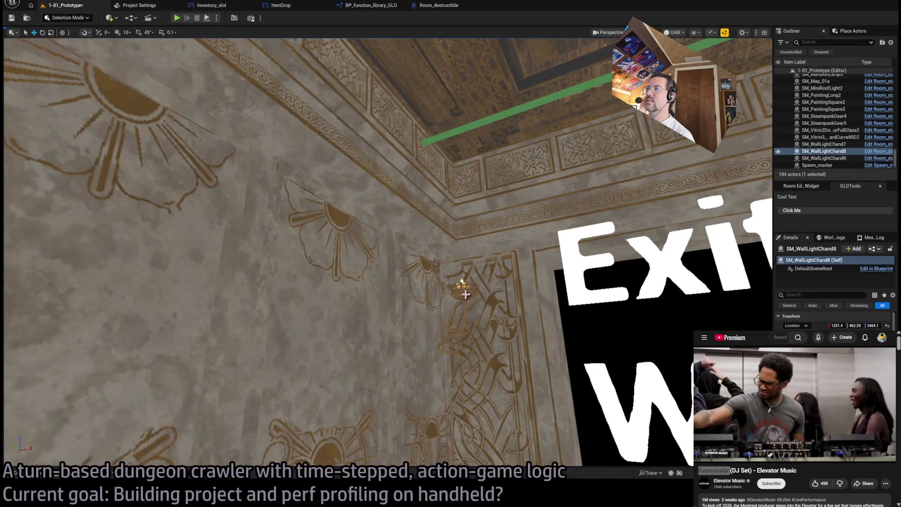
{"action": "left_click", "coordinate": [462, 282]}
{"action": "key", "text": "s"}
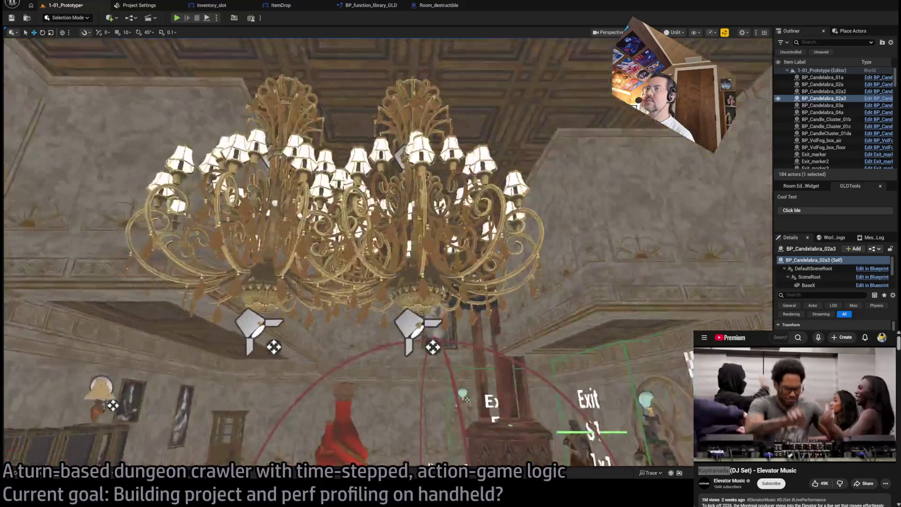
{"action": "left_click_drag", "start_coordinate": [562, 325], "coordinate": [562, 325]}
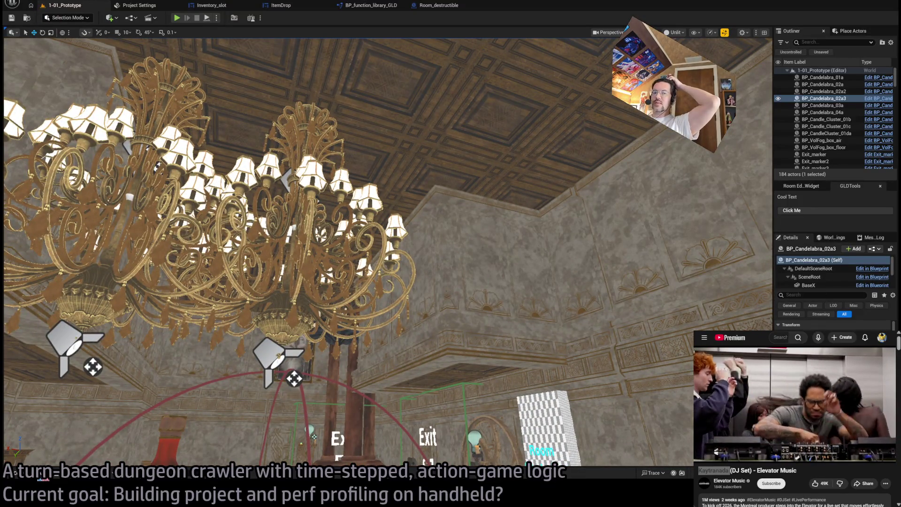
{"action": "key", "text": "ctrl+space"}
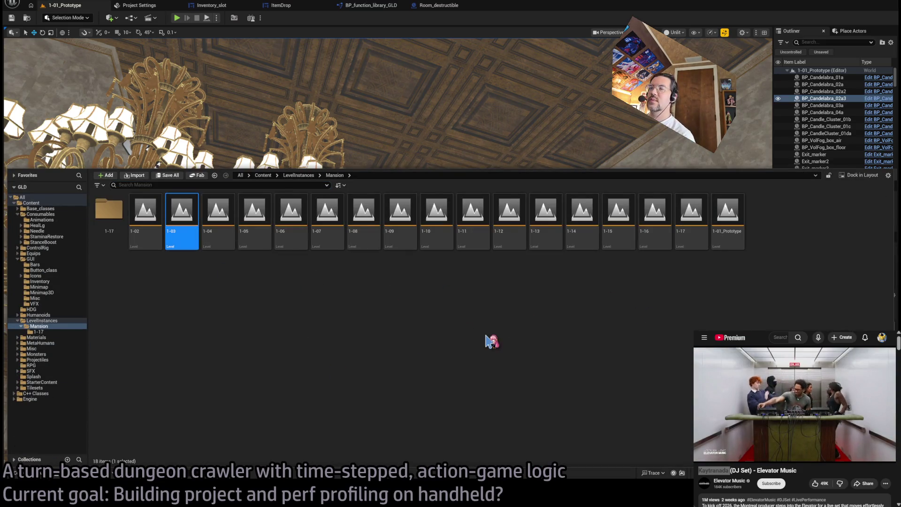
Open level 1-03 and inspect its wall sconce and table lamp
{"action": "left_click_drag", "start_coordinate": [467, 140], "coordinate": [478, 161]}
{"action": "left_click", "coordinate": [478, 162]}
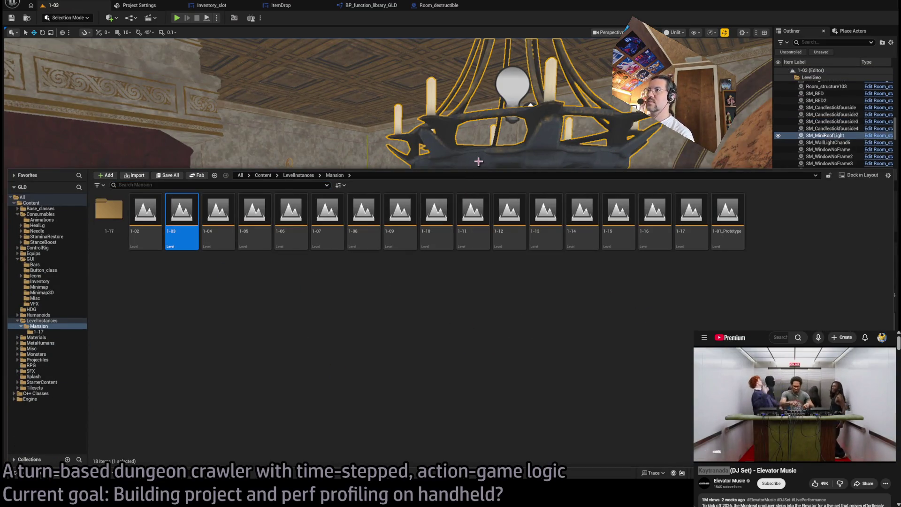
{"action": "key", "text": "ctrl+space"}
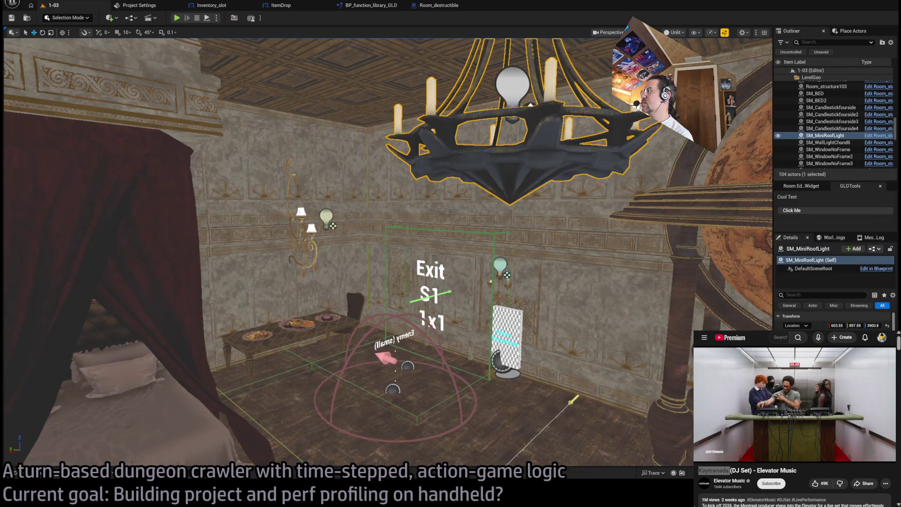
{"action": "left_click_drag", "start_coordinate": [422, 254], "coordinate": [488, 255]}
{"action": "left_click", "coordinate": [296, 207]}
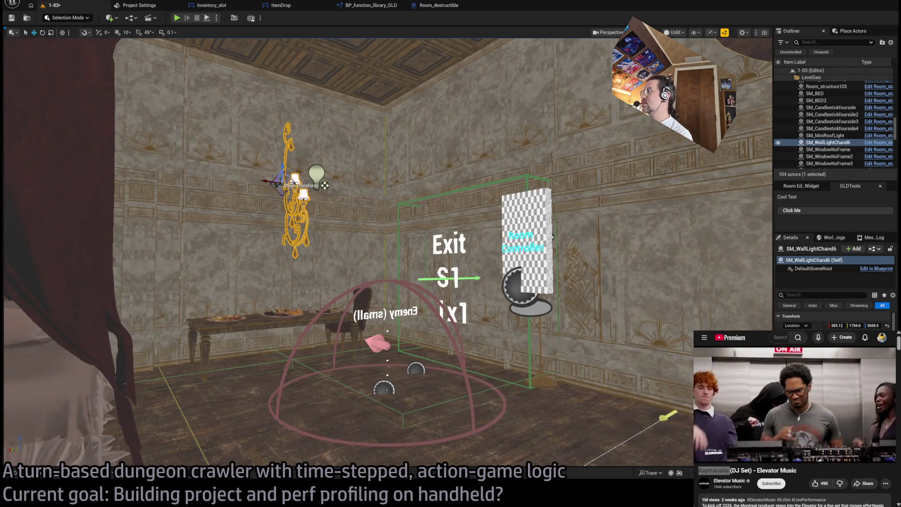
{"action": "mouse_move", "coordinate": [423, 254]}
{"action": "left_mouse_down"}
{"action": "mouse_move", "coordinate": [338, 253]}
{"action": "mouse_move", "coordinate": [329, 263]}
{"action": "mouse_move", "coordinate": [301, 256]}
{"action": "mouse_move", "coordinate": [310, 249]}
{"action": "mouse_move", "coordinate": [328, 262]}
{"action": "mouse_move", "coordinate": [492, 301]}
{"action": "left_mouse_up"}
{"action": "left_click", "coordinate": [321, 290]}
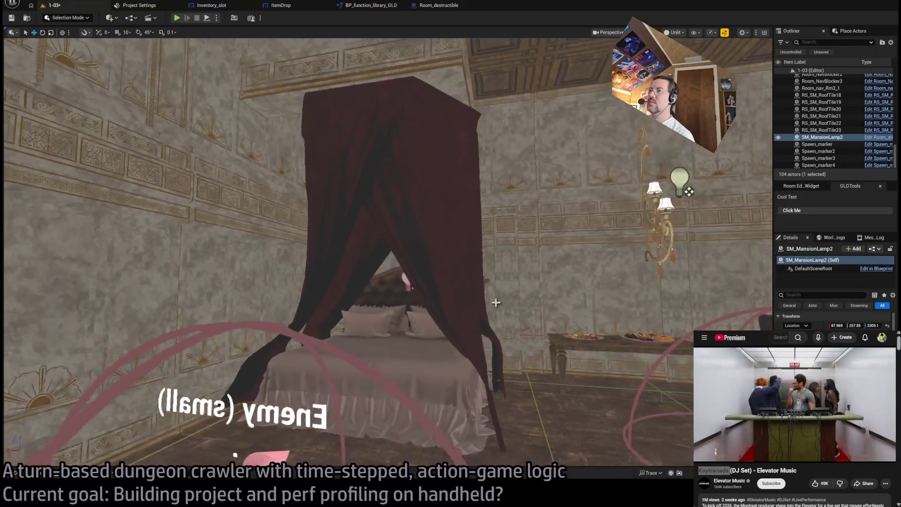
Focus on the canopy bed SM_BED2 and inspect its SM_BED_Cover curtain mesh
{"action": "left_click", "coordinate": [499, 300]}
{"action": "key", "text": "f"}
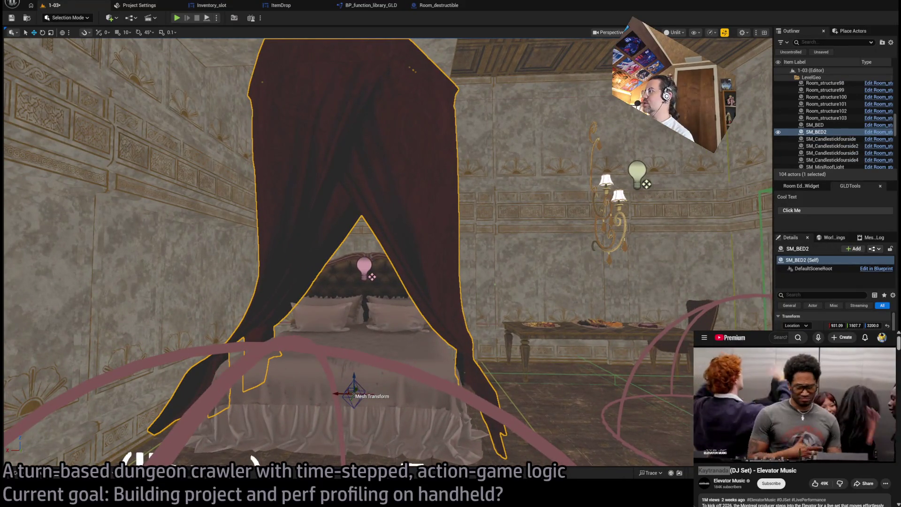
{"action": "key", "text": "ctrl+e"}
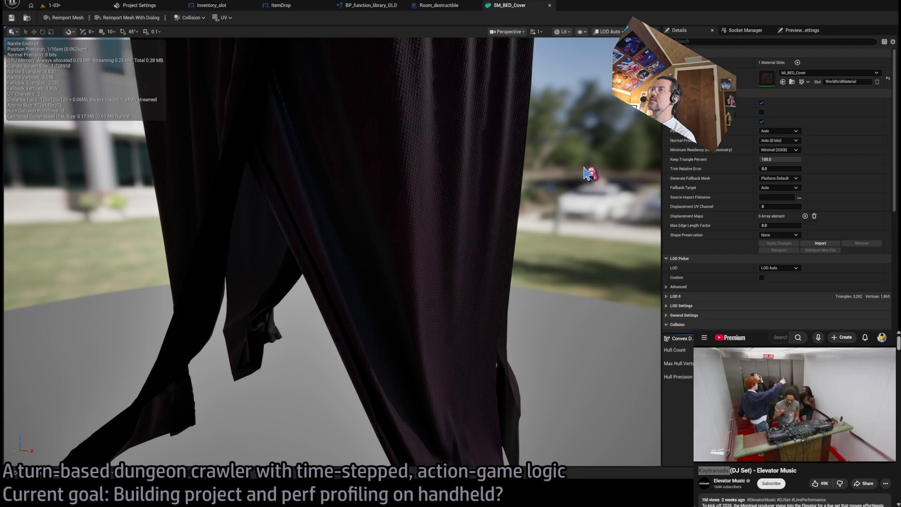
{"action": "scroll", "coordinate": [587, 174], "scroll_direction": "down", "scroll_amount": 5}
{"action": "left_click_drag", "start_coordinate": [587, 173], "coordinate": [444, 150]}
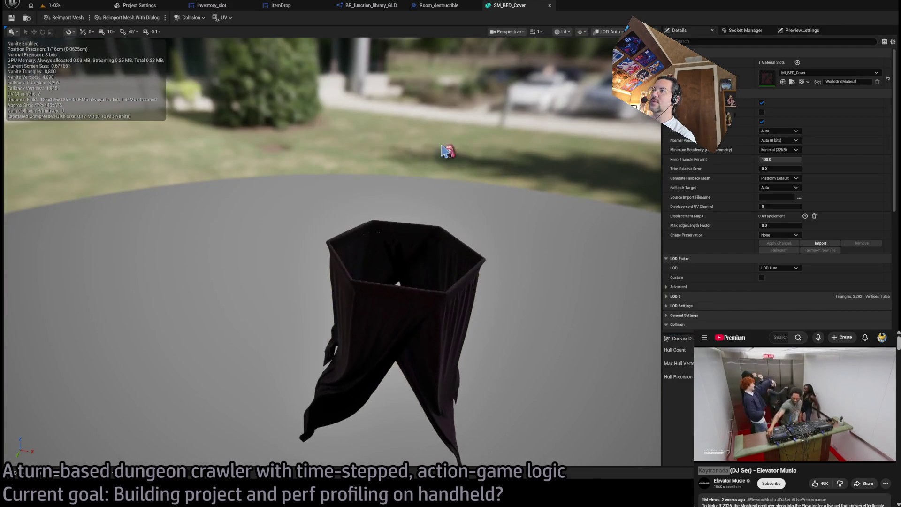
{"action": "left_click", "coordinate": [549, 6]}
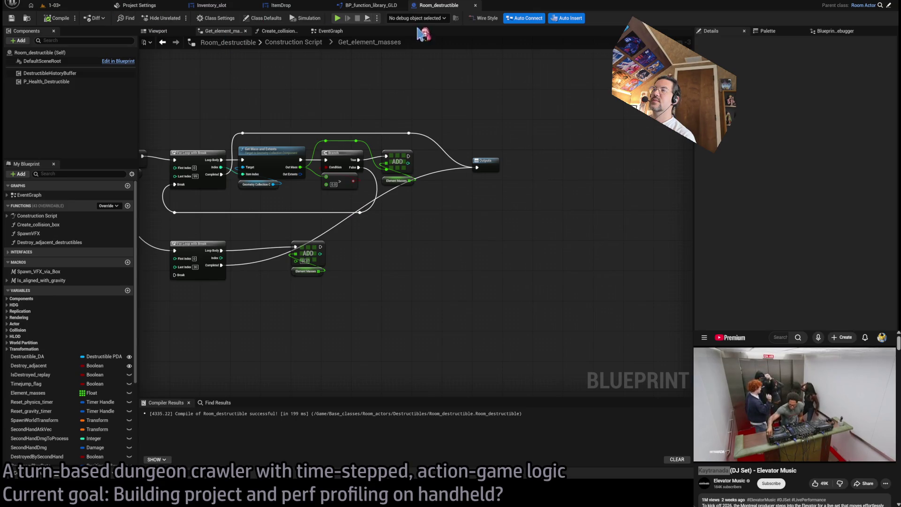
Close the Room_destructible, Inventory_slot, ItemDrop and function library Blueprint editors
{"action": "middle_click", "coordinate": [448, 7]}
{"action": "middle_click", "coordinate": [225, 7]}
{"action": "middle_click", "coordinate": [211, 7]}
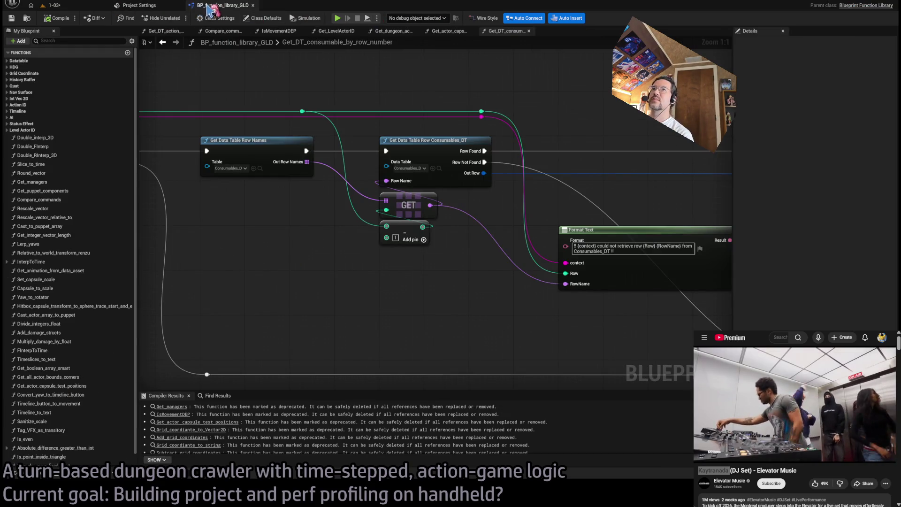
{"action": "middle_click", "coordinate": [211, 7]}
{"action": "left_click", "coordinate": [54, 5]}
Check the collision of the SM_BED bed mesh in its mesh editor
{"action": "left_click", "coordinate": [371, 328]}
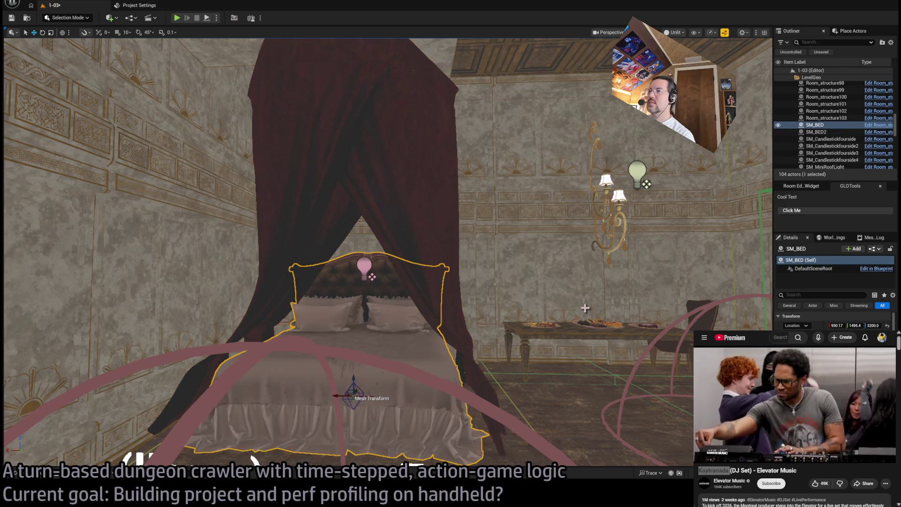
{"action": "key", "text": "ctrl+e"}
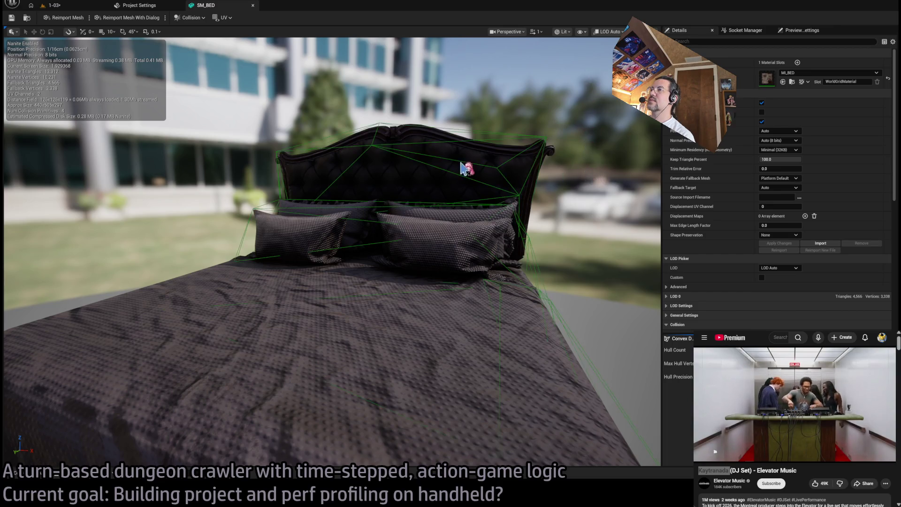
{"action": "mouse_move", "coordinate": [466, 166]}
{"action": "left_mouse_down"}
{"action": "mouse_move", "coordinate": [356, 146]}
{"action": "mouse_move", "coordinate": [355, 159]}
{"action": "left_mouse_up"}
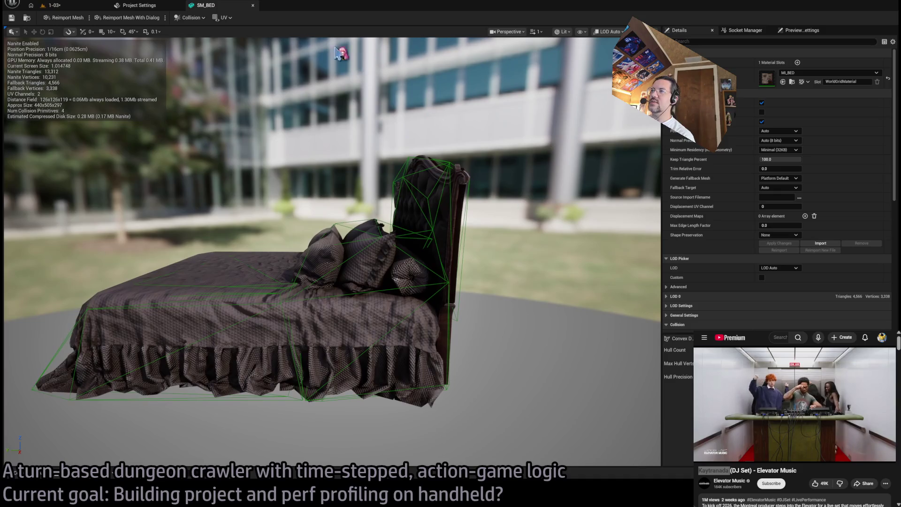
{"action": "left_click", "coordinate": [68, 8]}
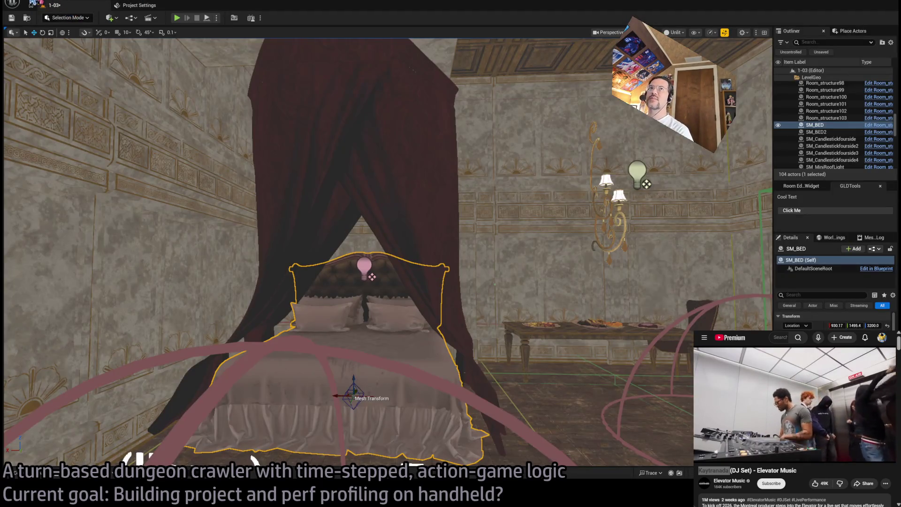
Save level 1-03 and pick level 1-04 from the Mansion levels
{"action": "key", "text": "ctrl+s"}
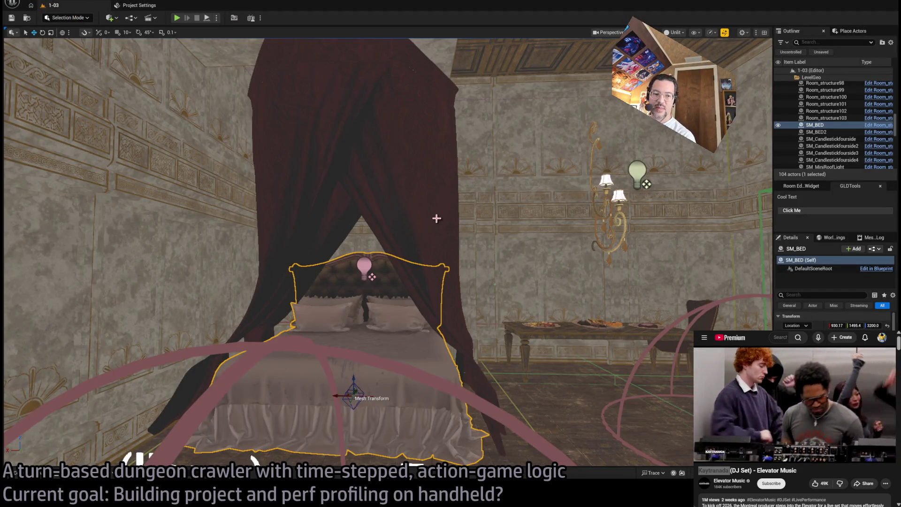
{"action": "mouse_move", "coordinate": [436, 218]}
{"action": "left_mouse_down"}
{"action": "mouse_move", "coordinate": [502, 218]}
{"action": "mouse_move", "coordinate": [328, 282]}
{"action": "mouse_move", "coordinate": [187, 351]}
{"action": "mouse_move", "coordinate": [42, 402]}
{"action": "left_mouse_up"}
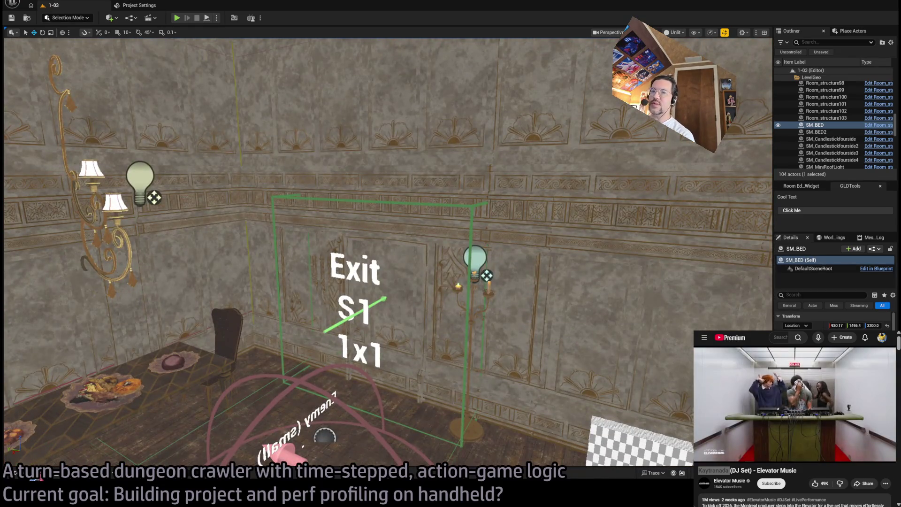
{"action": "left_click", "coordinate": [39, 478]}
{"action": "left_click", "coordinate": [217, 212]}
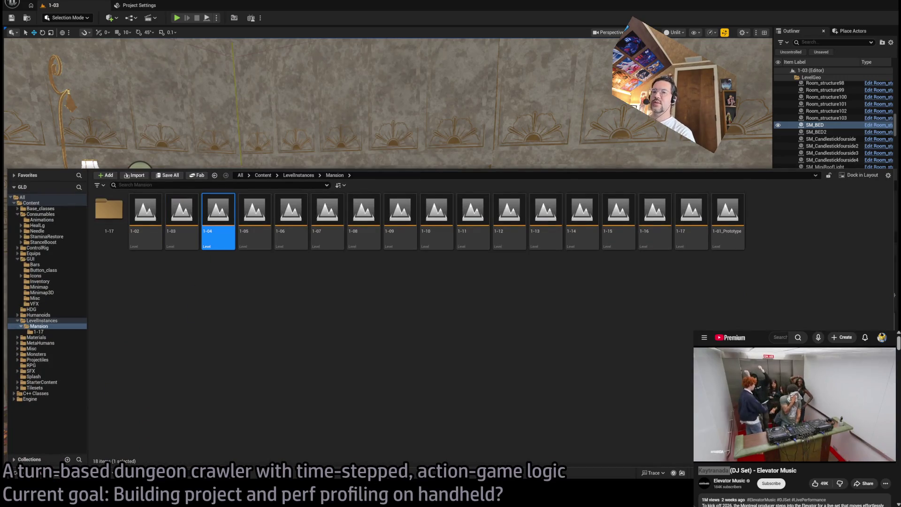
Open level 1-04 and inspect the ceiling chandelier and the candelabras by exits N1, S1 and W1
{"action": "double_click", "coordinate": [217, 212]}
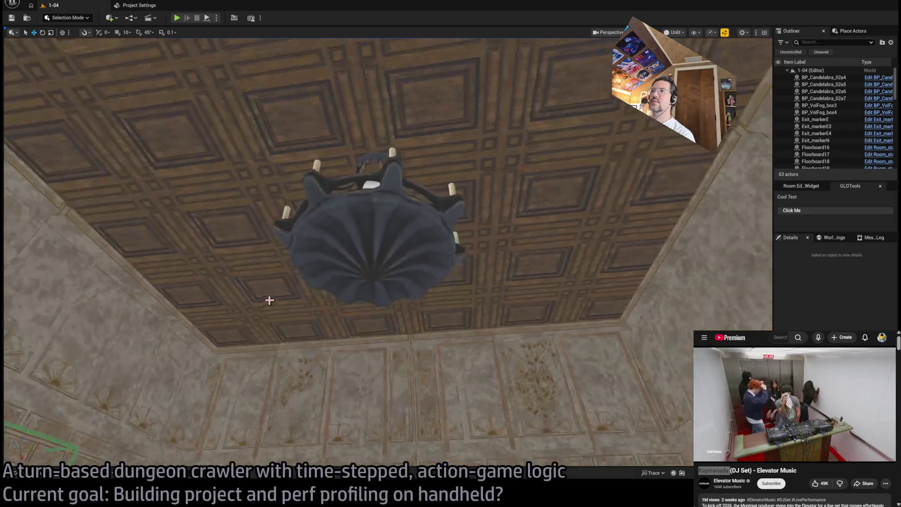
{"action": "left_click", "coordinate": [337, 291]}
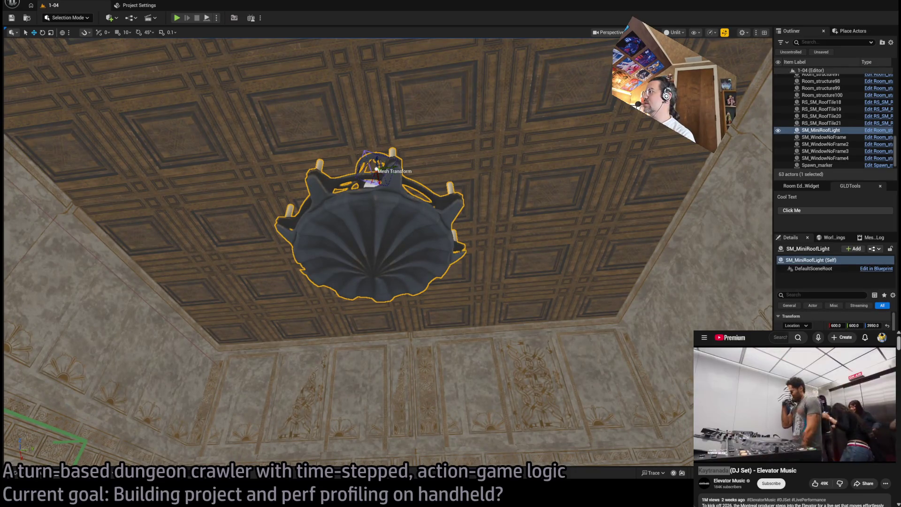
{"action": "mouse_move", "coordinate": [580, 332]}
{"action": "left_mouse_down"}
{"action": "mouse_move", "coordinate": [581, 356]}
{"action": "mouse_move", "coordinate": [580, 332]}
{"action": "left_mouse_up"}
{"action": "left_click", "coordinate": [413, 272]}
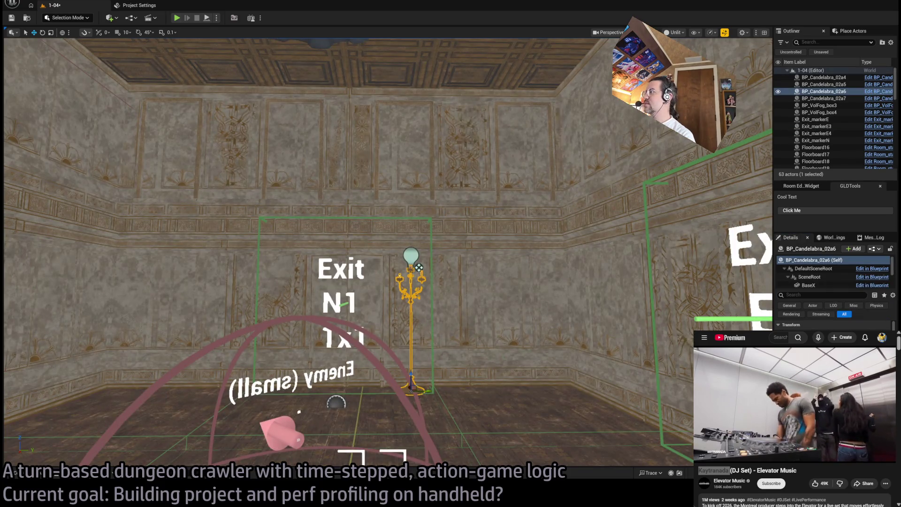
{"action": "mouse_move", "coordinate": [419, 267]}
{"action": "left_mouse_down"}
{"action": "mouse_move", "coordinate": [497, 267]}
{"action": "mouse_move", "coordinate": [498, 221]}
{"action": "mouse_move", "coordinate": [446, 128]}
{"action": "mouse_move", "coordinate": [439, 148]}
{"action": "mouse_move", "coordinate": [625, 177]}
{"action": "mouse_move", "coordinate": [474, 202]}
{"action": "mouse_move", "coordinate": [497, 178]}
{"action": "left_mouse_up"}
{"action": "left_click", "coordinate": [431, 282]}
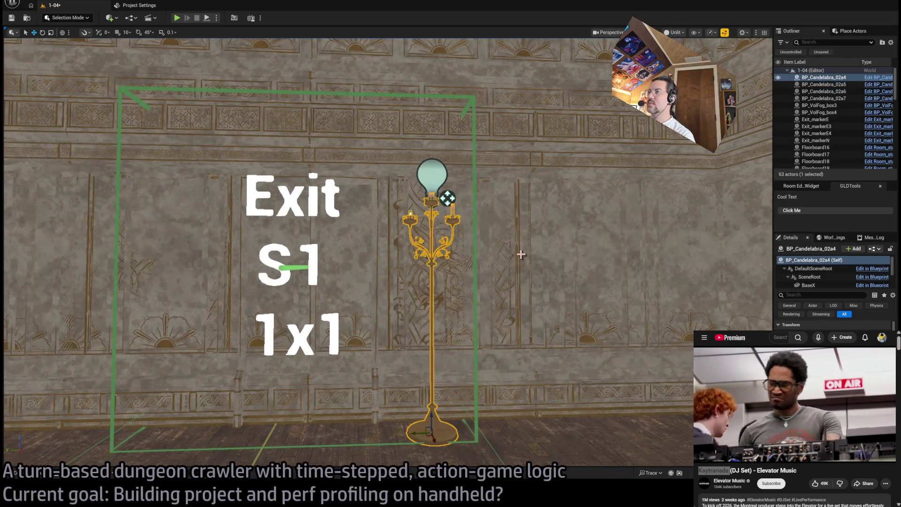
{"action": "left_click_drag", "start_coordinate": [431, 281], "coordinate": [445, 223]}
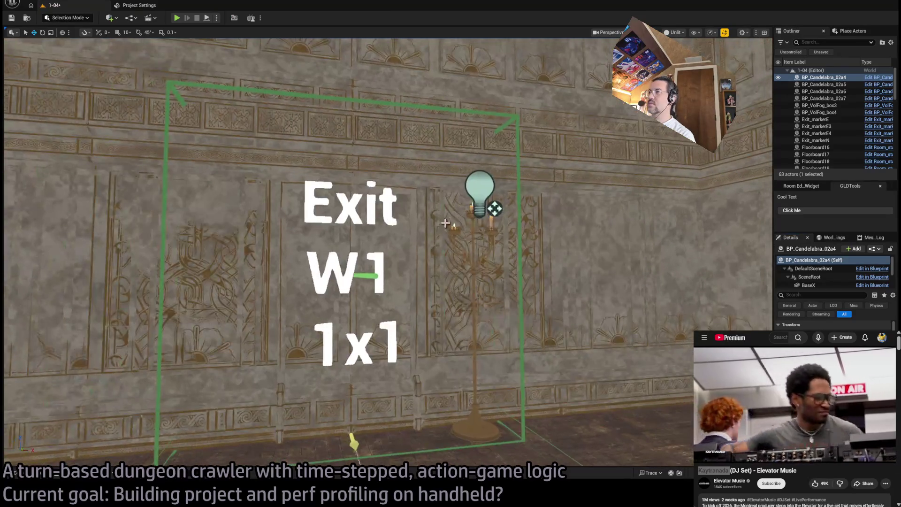
{"action": "left_click", "coordinate": [453, 227]}
Focus on another candelabra together with PointLight27, then bring up the Mansion levels
{"action": "mouse_move", "coordinate": [494, 207]}
{"action": "left_mouse_down"}
{"action": "mouse_move", "coordinate": [485, 202]}
{"action": "mouse_move", "coordinate": [485, 221]}
{"action": "mouse_move", "coordinate": [352, 188]}
{"action": "mouse_move", "coordinate": [418, 322]}
{"action": "mouse_move", "coordinate": [443, 209]}
{"action": "left_mouse_up"}
{"action": "left_click", "coordinate": [460, 296]}
{"action": "mouse_move", "coordinate": [460, 296]}
{"action": "left_mouse_down"}
{"action": "mouse_move", "coordinate": [510, 44]}
{"action": "mouse_move", "coordinate": [443, 44]}
{"action": "mouse_move", "coordinate": [332, 211]}
{"action": "mouse_move", "coordinate": [368, 203]}
{"action": "mouse_move", "coordinate": [339, 205]}
{"action": "left_mouse_up"}
{"action": "left_click", "coordinate": [346, 205], "text": "ctrl"}
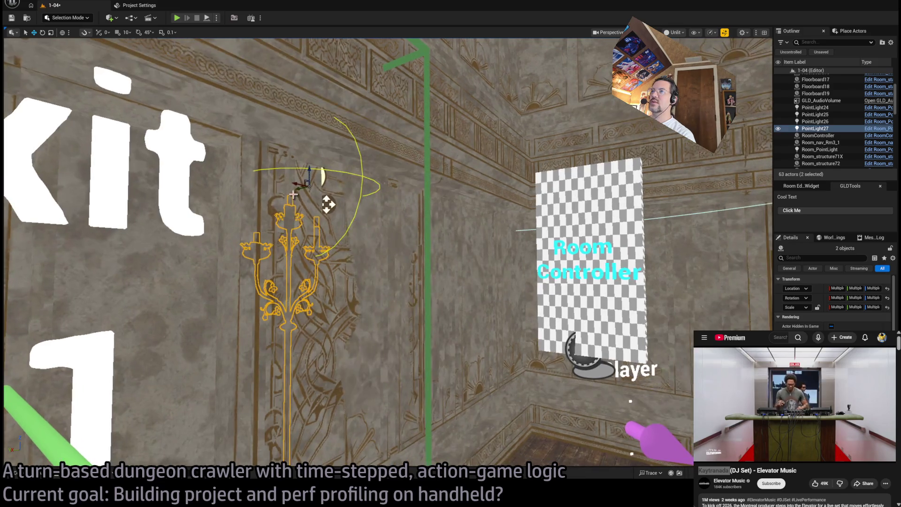
{"action": "key", "text": "f"}
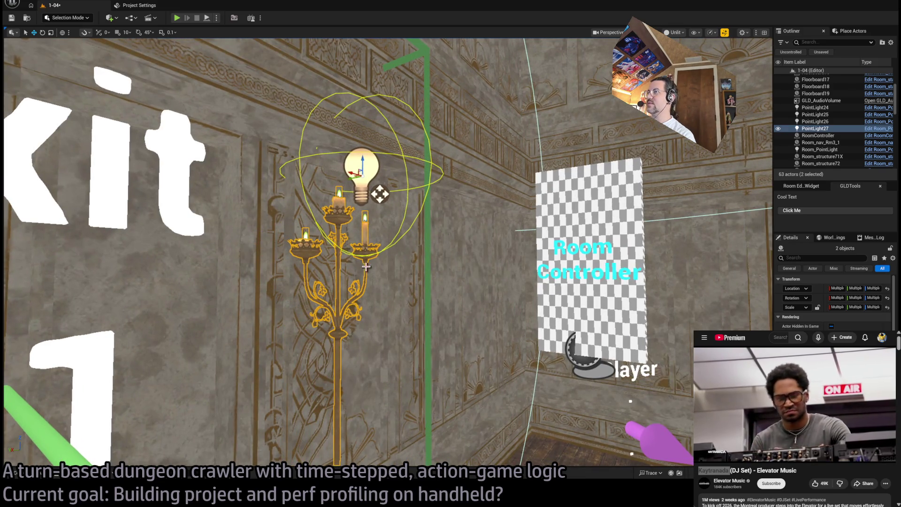
{"action": "left_click", "coordinate": [379, 194], "text": "ctrl"}
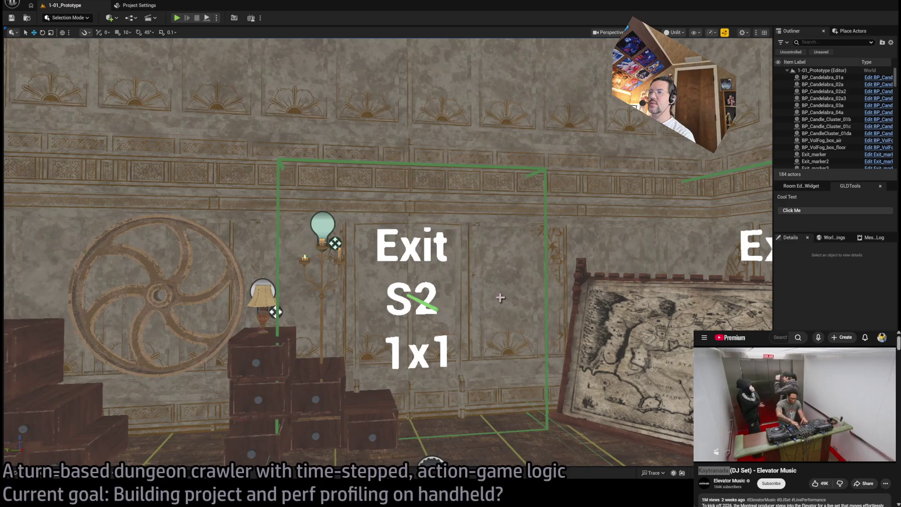
{"action": "key", "text": "ctrl+space"}
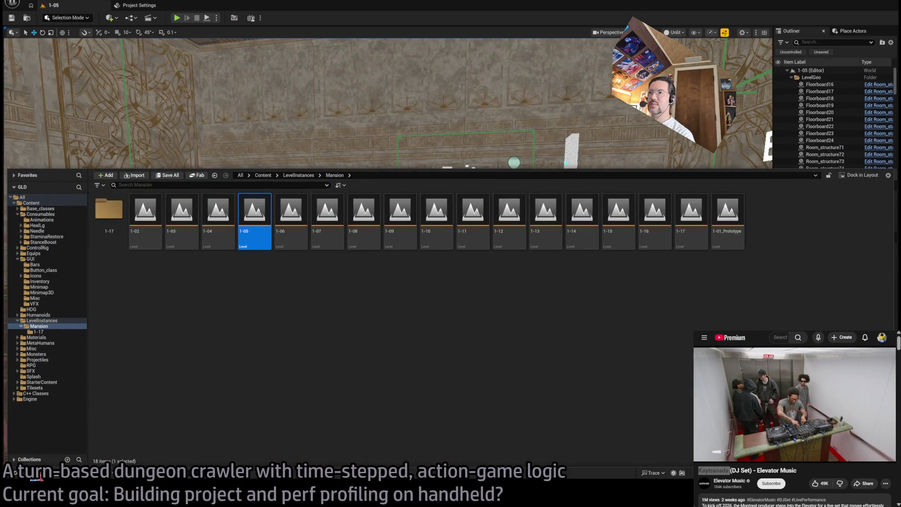
Focus on PointLight27 and candelabra BP_Candelabra_02a7 in level 1-05
{"action": "key", "text": "ctrl+space"}
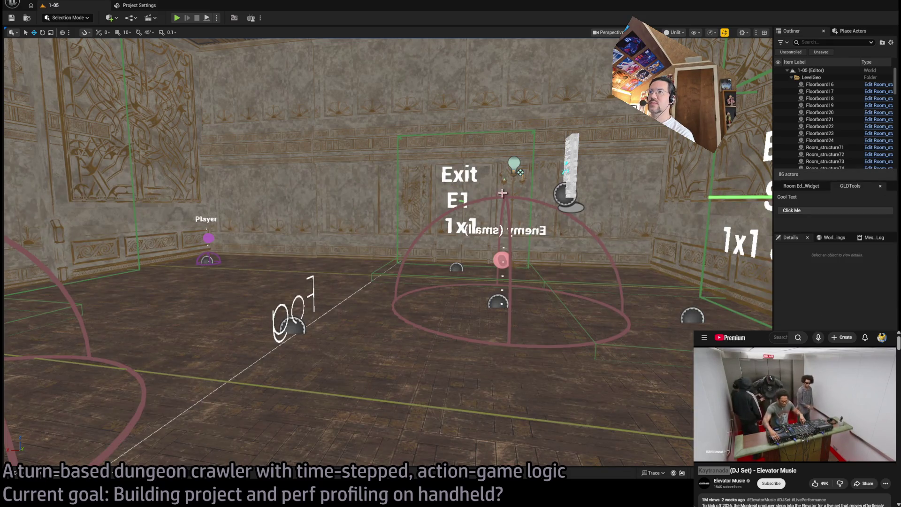
{"action": "left_click", "coordinate": [514, 165]}
{"action": "key", "text": "f"}
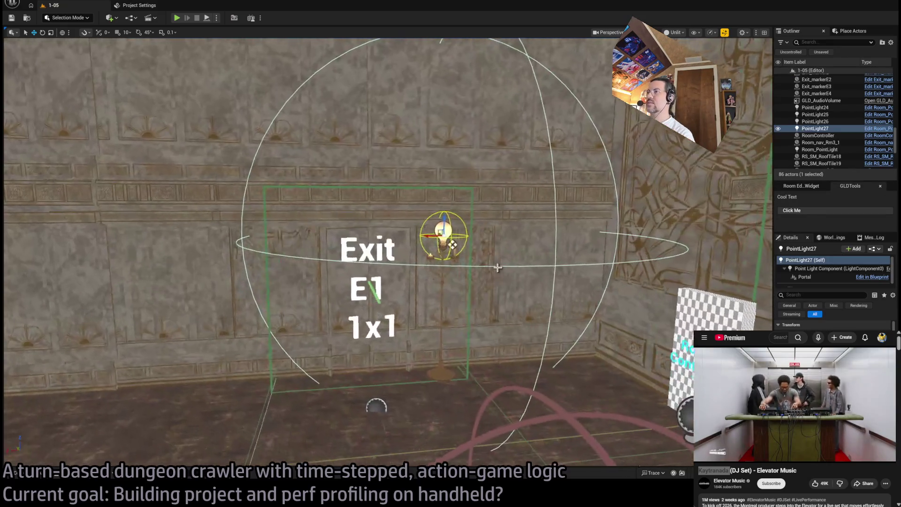
{"action": "left_click", "coordinate": [453, 287]}
{"action": "key", "text": "f"}
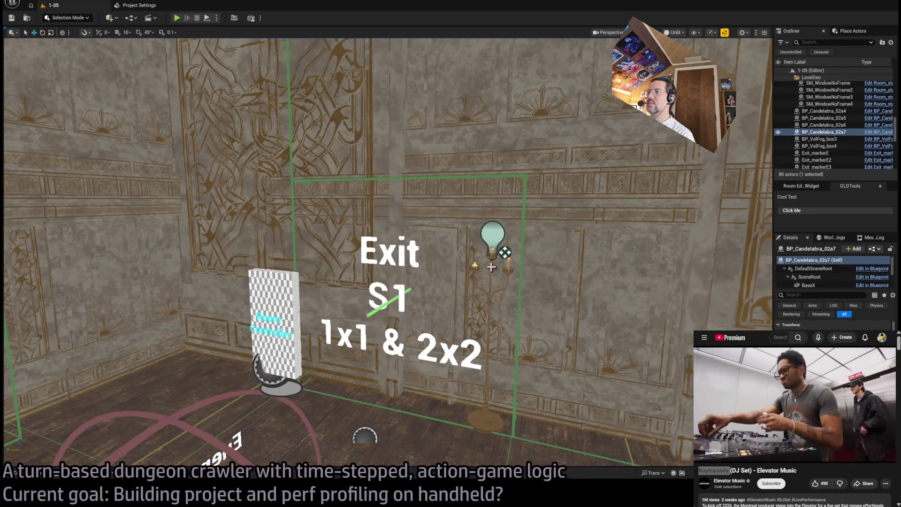
Add candelabras 02a4, 02a5 and 02a6, check the ceiling chandelier, and reopen the Mansion levels
{"action": "left_click", "coordinate": [492, 269], "text": "ctrl"}
{"action": "key", "text": "f"}
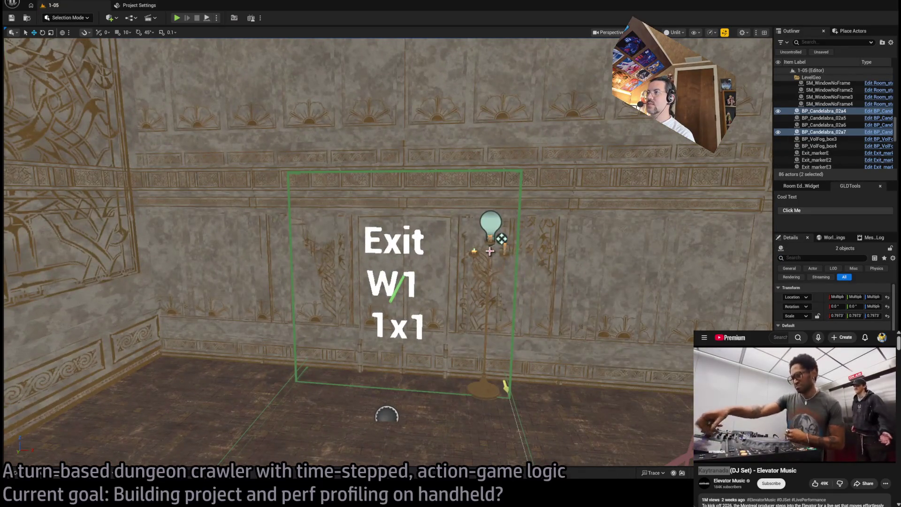
{"action": "left_click", "coordinate": [489, 251], "text": "ctrl"}
{"action": "key", "text": "f"}
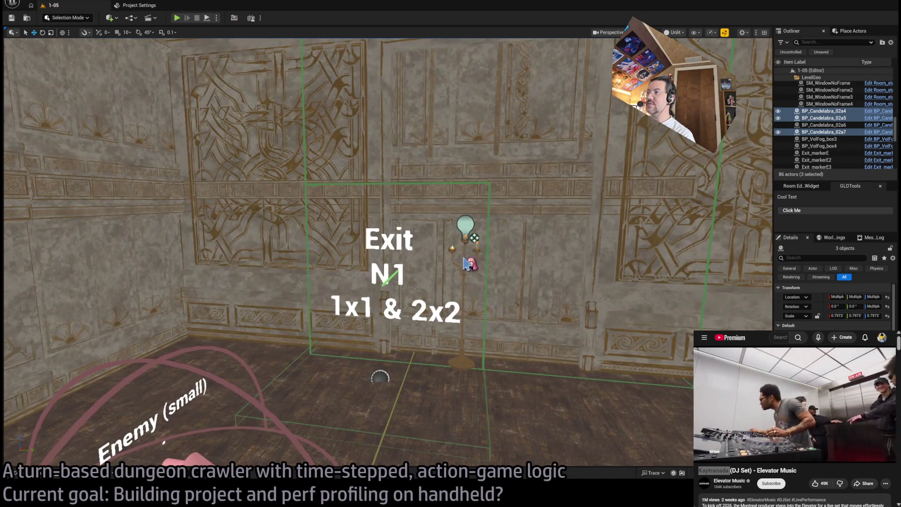
{"action": "left_click", "coordinate": [464, 258], "text": "ctrl"}
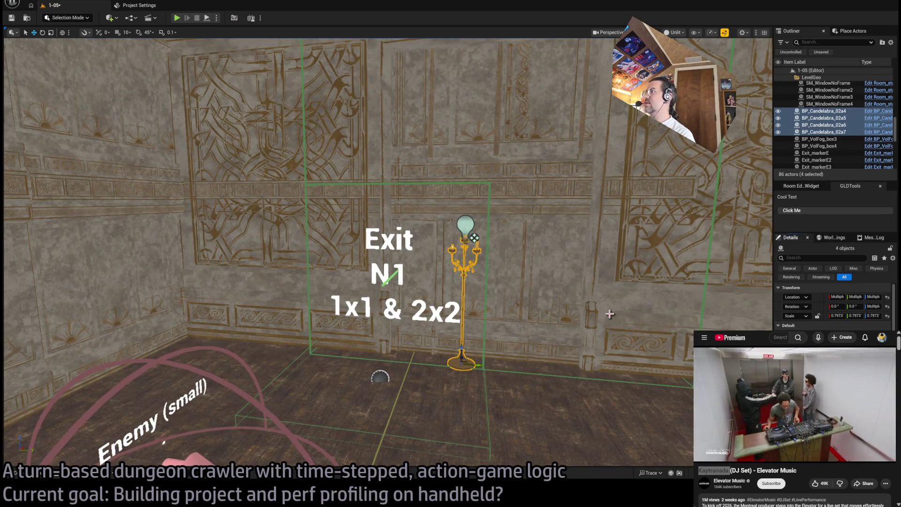
{"action": "left_click_drag", "start_coordinate": [610, 314], "coordinate": [571, 217]}
{"action": "left_click", "coordinate": [497, 118]}
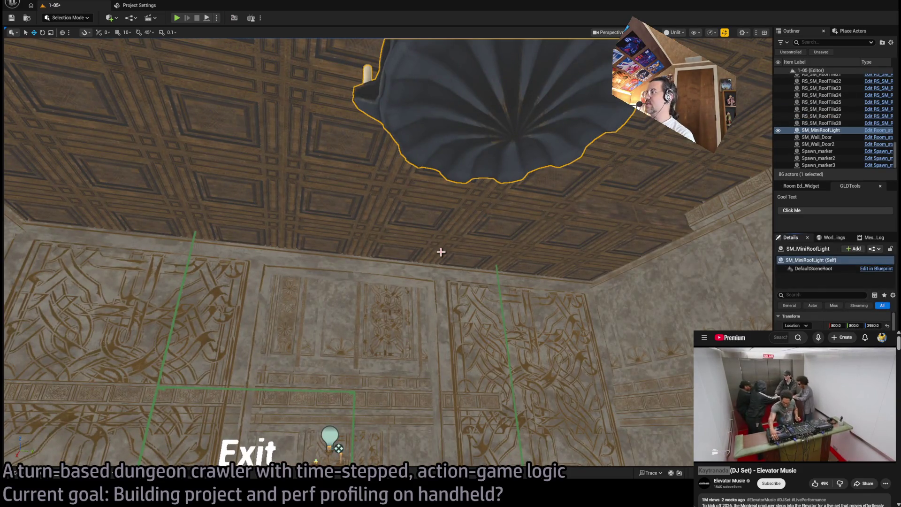
{"action": "left_click", "coordinate": [21, 472]}
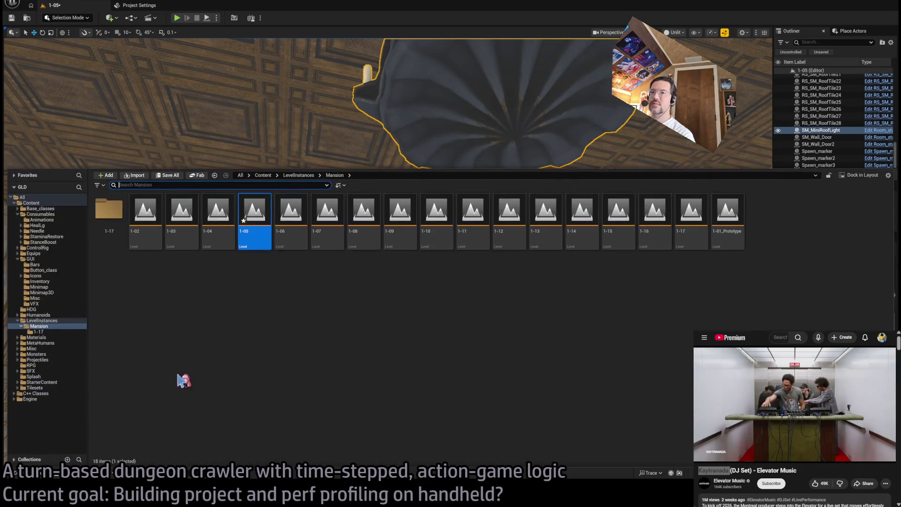
Open level 1-06 and inspect the wall chandelier, BP_Candelabra_04a, ceiling chandelier and exit W1 wall
{"action": "left_click", "coordinate": [289, 223]}
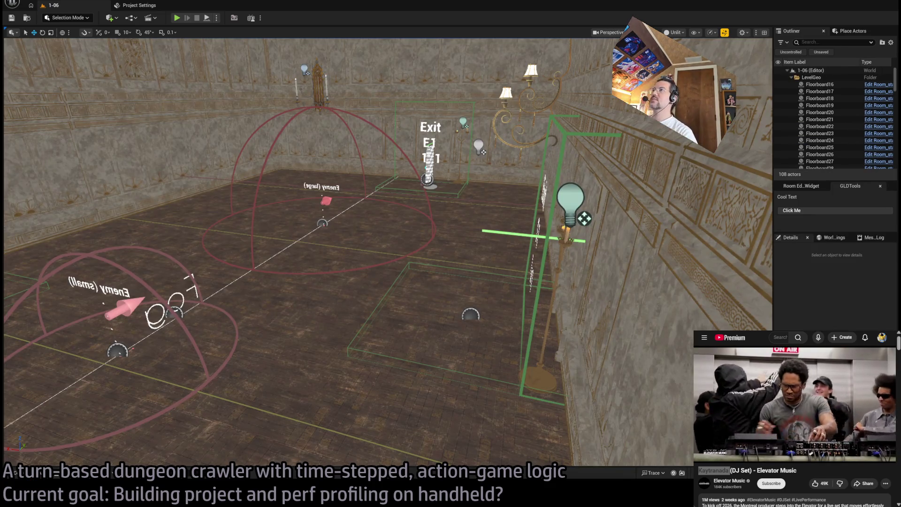
{"action": "left_click", "coordinate": [526, 119]}
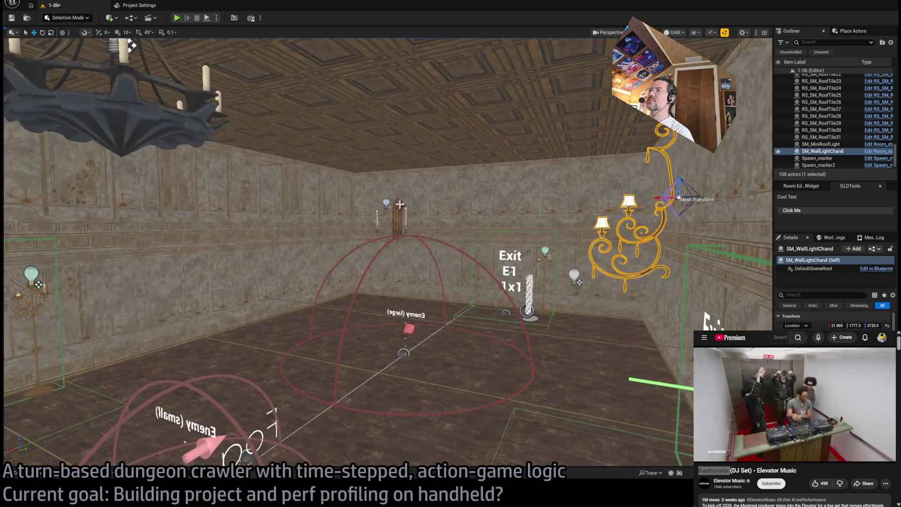
{"action": "left_click", "coordinate": [393, 221]}
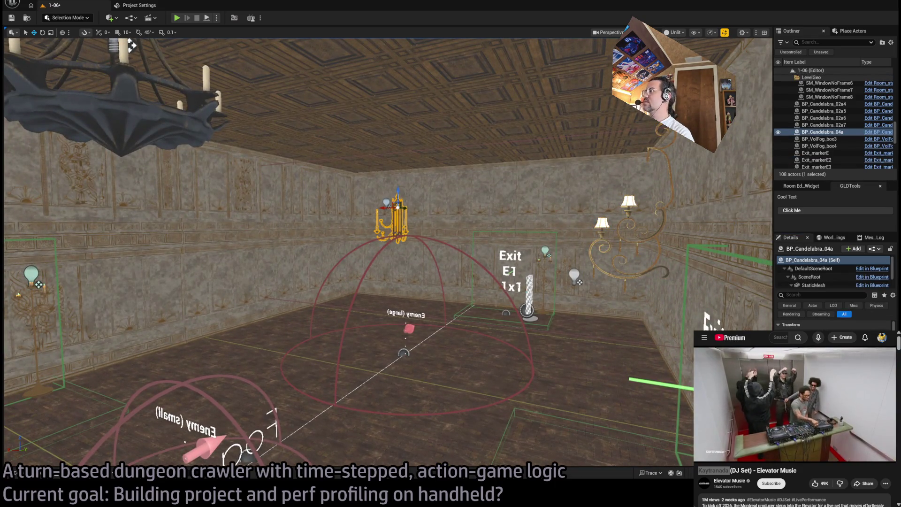
{"action": "left_click", "coordinate": [157, 130]}
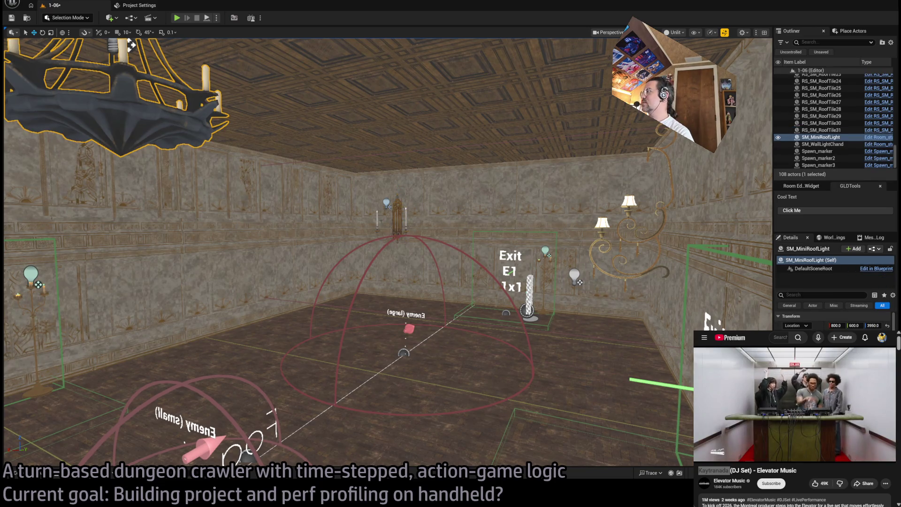
{"action": "left_click_drag", "start_coordinate": [131, 44], "coordinate": [360, 192]}
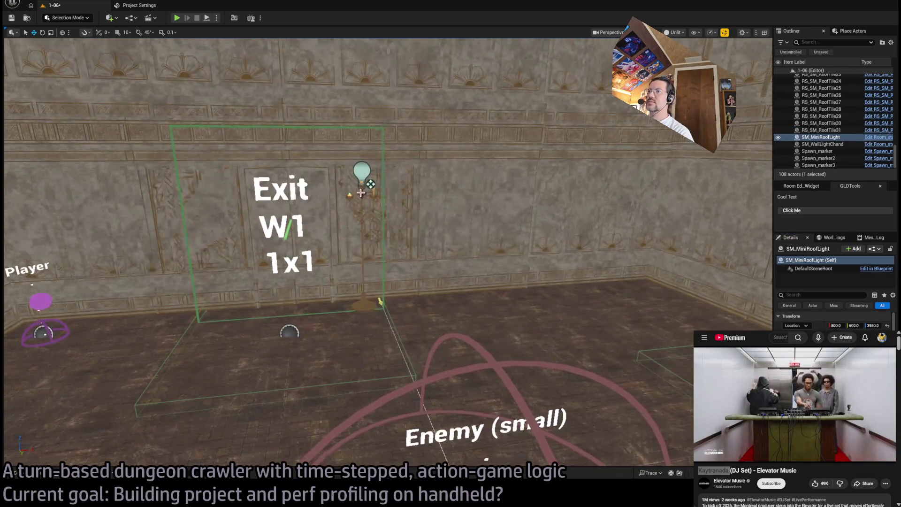
{"action": "left_click", "coordinate": [360, 192]}
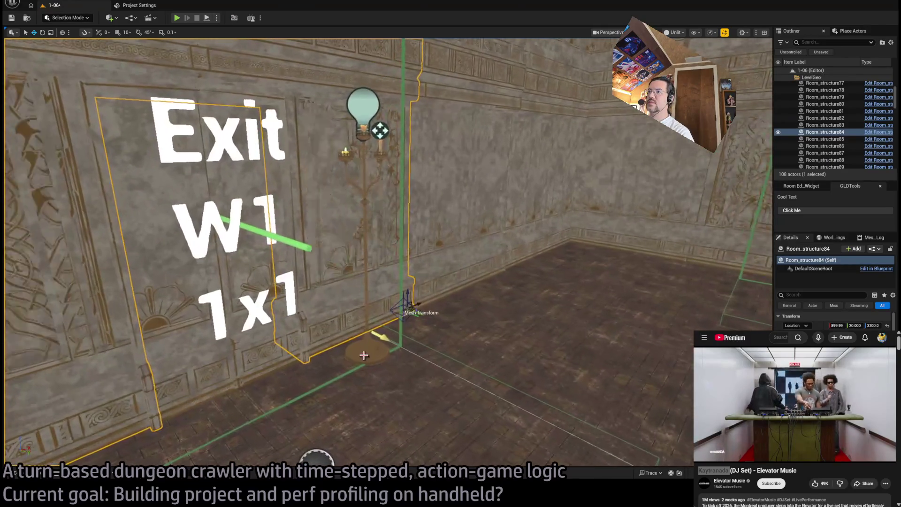
Select and frame the four floor candelabras, then pick level 1-07 in the Mansion levels
{"action": "left_click", "coordinate": [363, 356]}
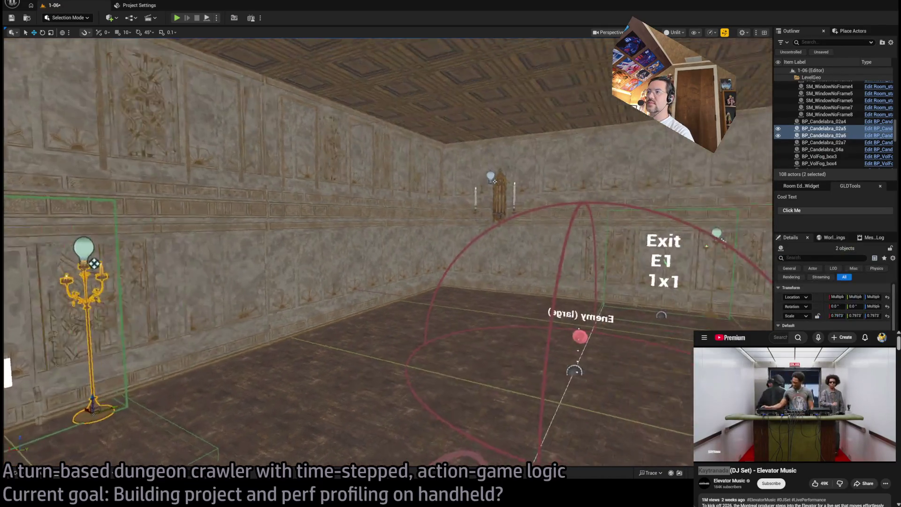
{"action": "left_click", "coordinate": [823, 142], "text": "ctrl"}
{"action": "key", "text": "f"}
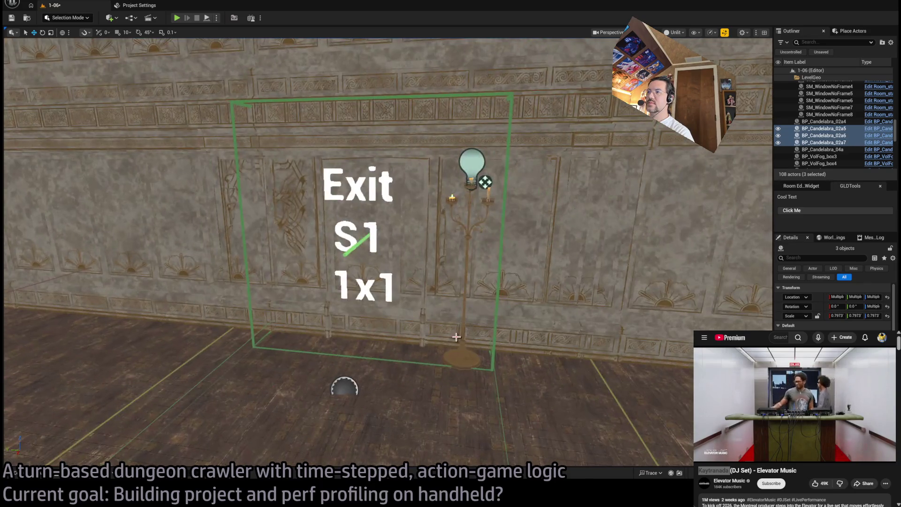
{"action": "left_click", "coordinate": [469, 361], "text": "ctrl"}
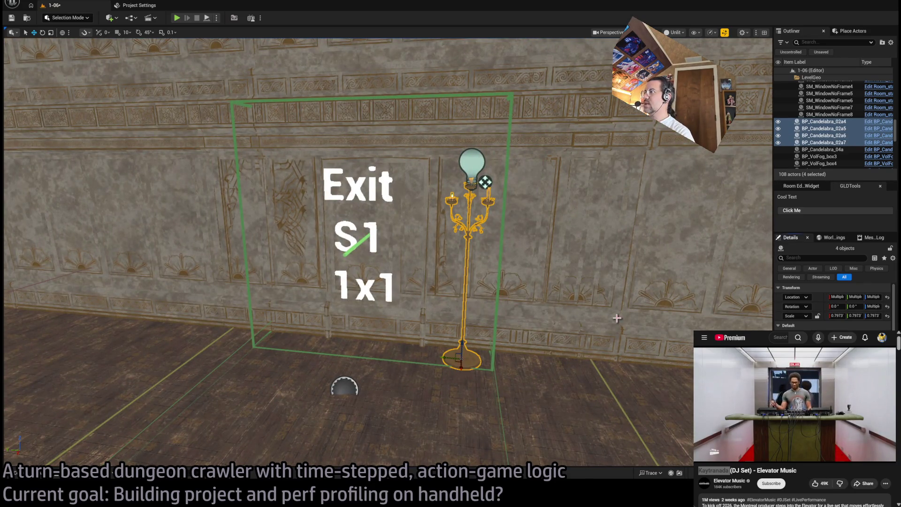
{"action": "key", "text": "f"}
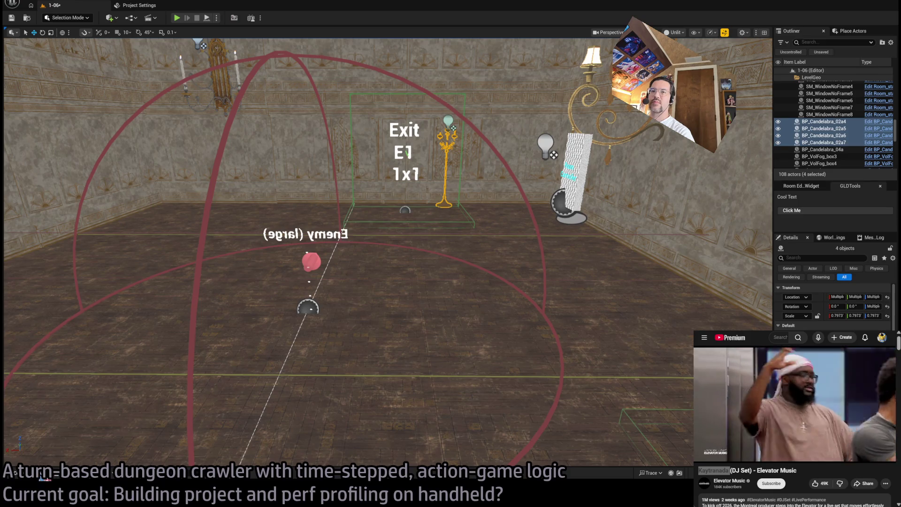
{"action": "key", "text": "ctrl+space"}
{"action": "left_click", "coordinate": [339, 211]}
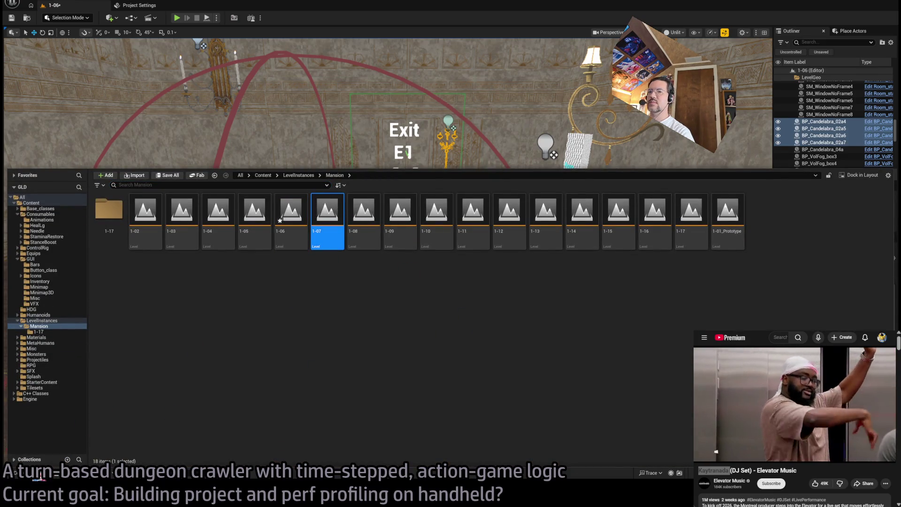
Open level 1-07 and delete its four floor candelabras BP_Candelabra_02a4–02a7
{"action": "double_click", "coordinate": [339, 211]}
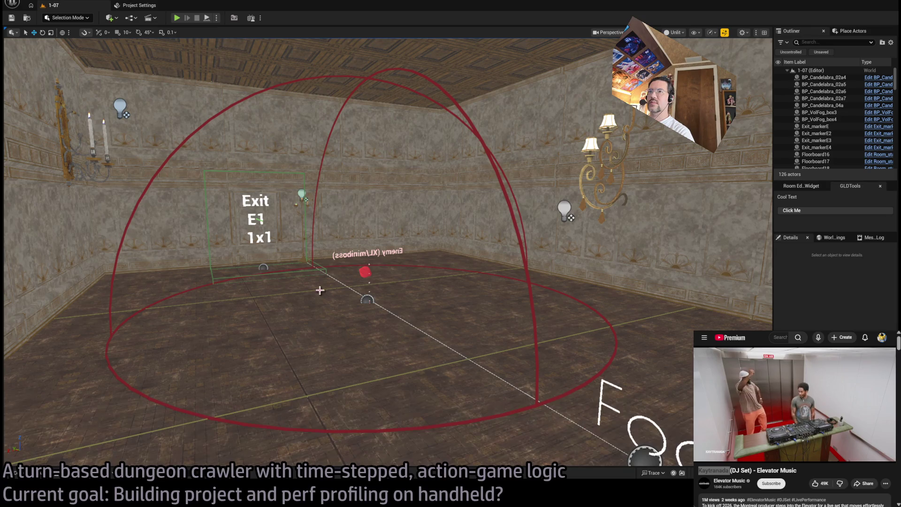
{"action": "left_click", "coordinate": [301, 203]}
{"action": "key", "text": "f"}
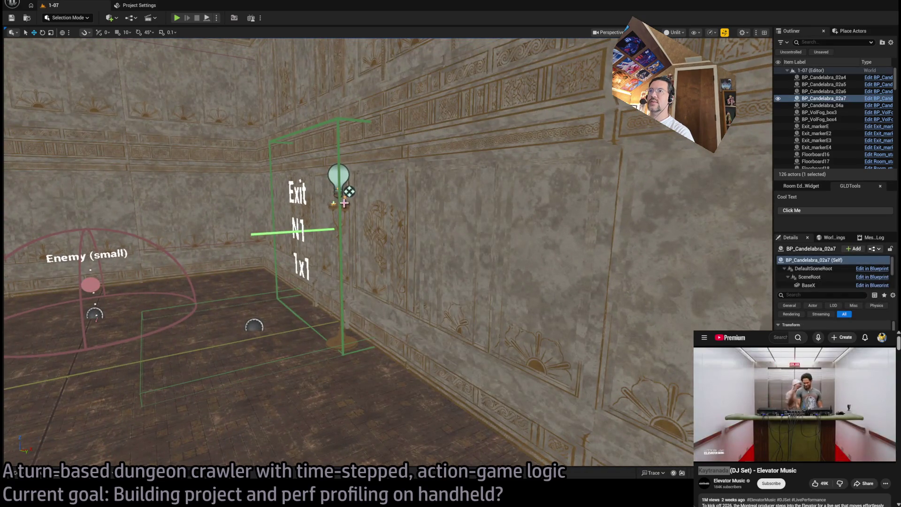
{"action": "left_click", "coordinate": [344, 202], "text": "ctrl"}
{"action": "key", "text": "f"}
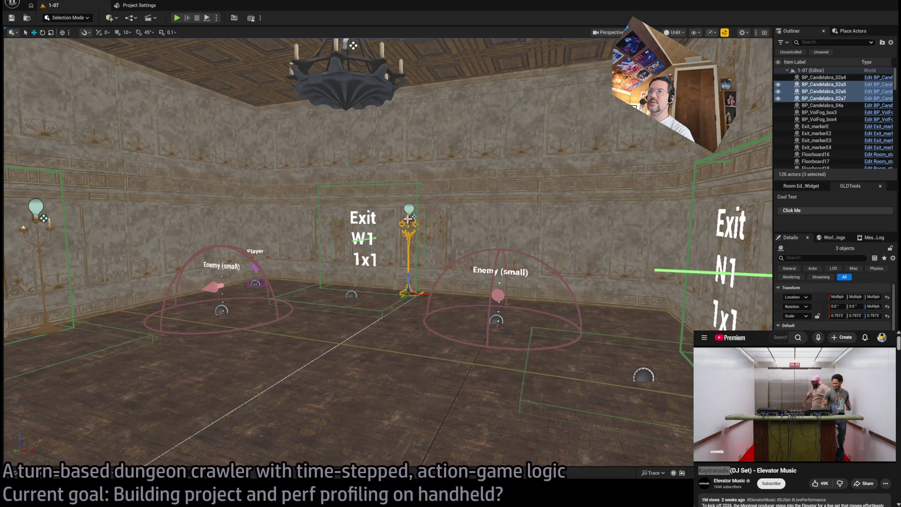
{"action": "key", "text": "f"}
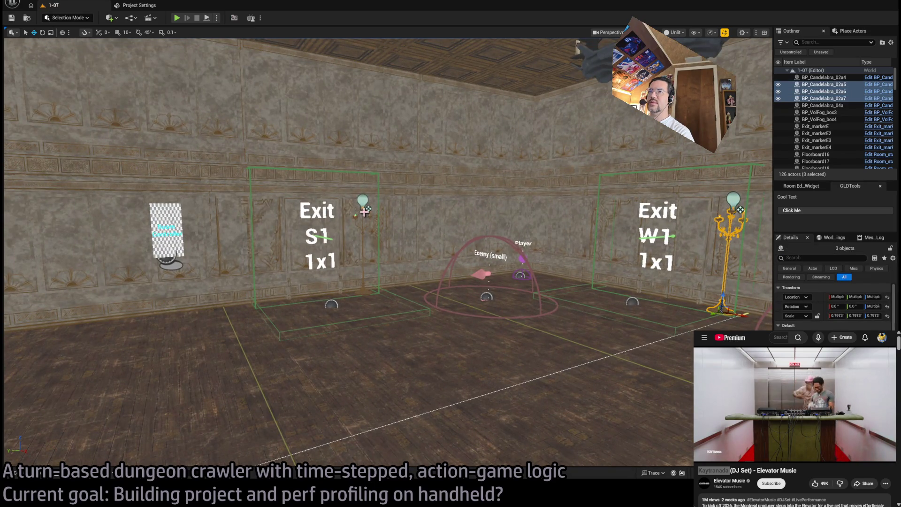
{"action": "left_click", "coordinate": [364, 212], "text": "ctrl"}
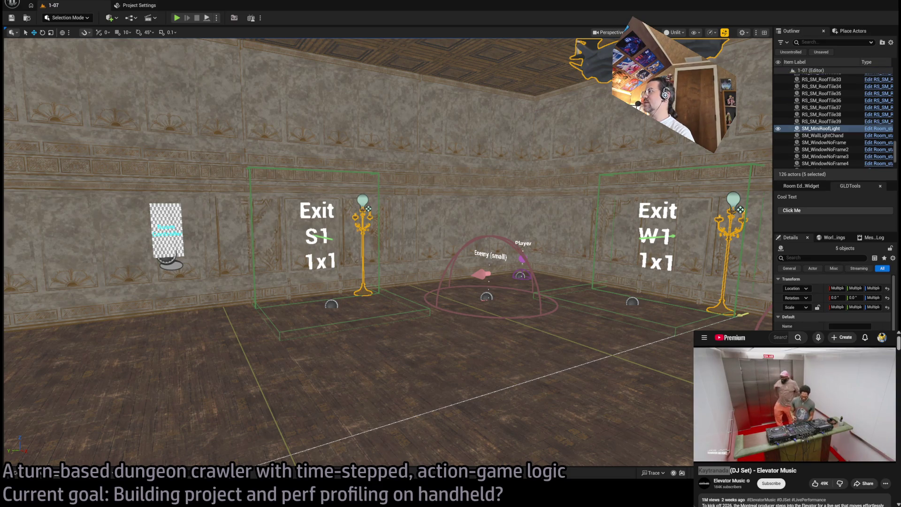
{"action": "left_click", "coordinate": [699, 213], "text": "ctrl"}
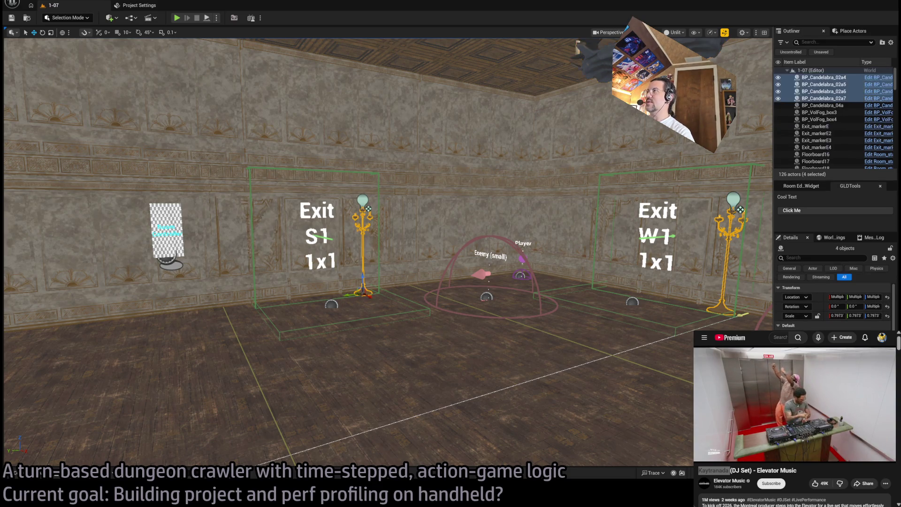
{"action": "key", "text": "Delete"}
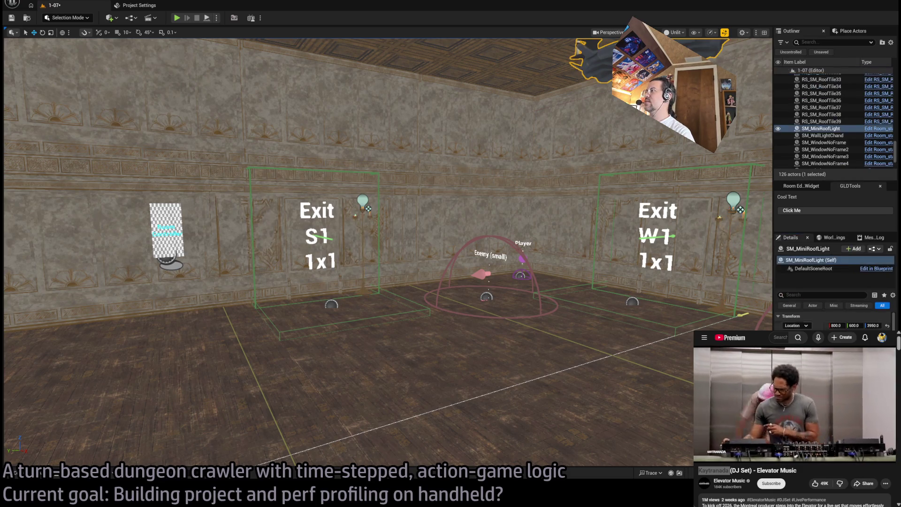
Frame the ceiling chandelier, then pick level 1-08 in the Mansion levels
{"action": "key", "text": "f"}
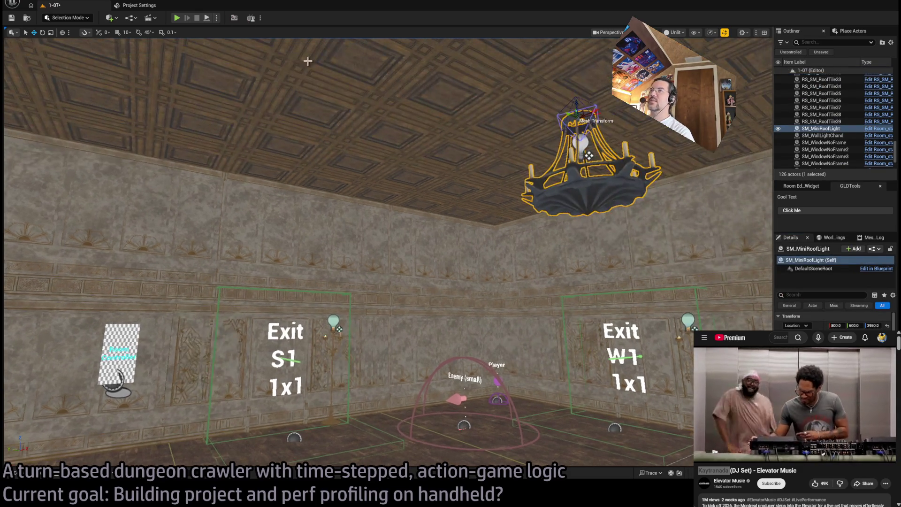
{"action": "left_click", "coordinate": [25, 479]}
{"action": "left_click", "coordinate": [365, 212]}
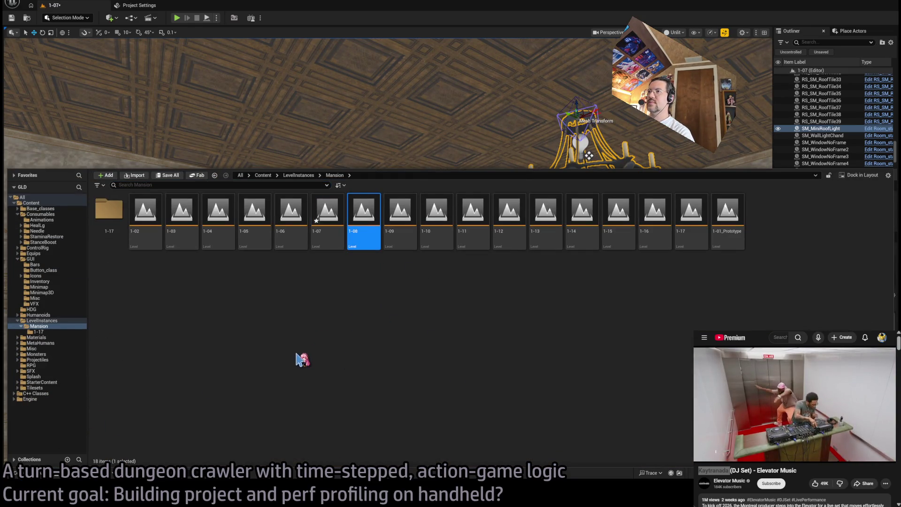
Open level 1-08 and inspect the SM_MiniRoofLight and SM_WallLightChand chandeliers
{"action": "left_click", "coordinate": [47, 475]}
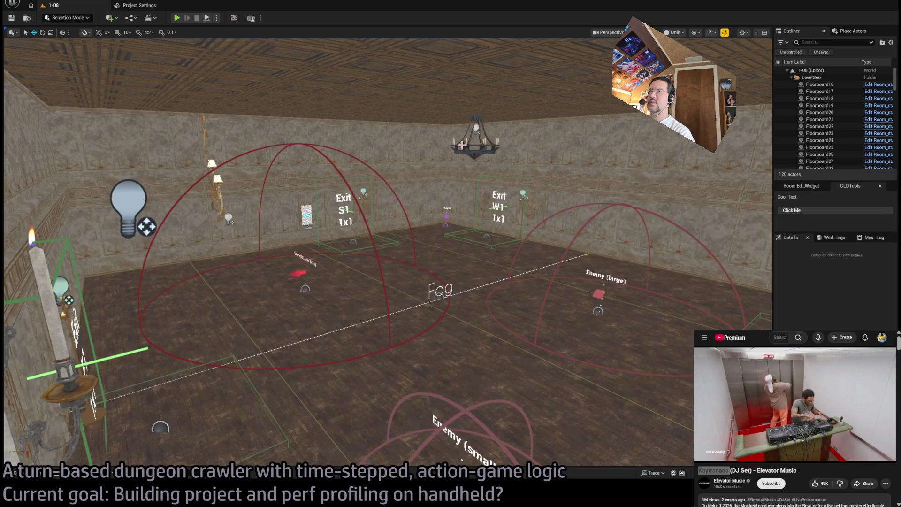
{"action": "left_click", "coordinate": [477, 145]}
{"action": "left_click", "coordinate": [475, 141]}
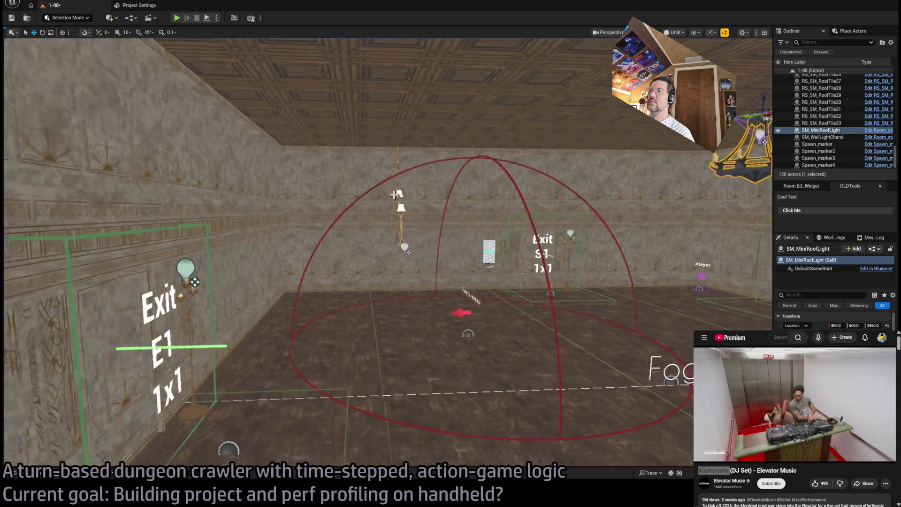
{"action": "left_click", "coordinate": [397, 192]}
{"action": "mouse_move", "coordinate": [398, 193]}
{"action": "left_mouse_down"}
{"action": "mouse_move", "coordinate": [398, 212]}
{"action": "mouse_move", "coordinate": [366, 211]}
{"action": "mouse_move", "coordinate": [394, 206]}
{"action": "left_mouse_up"}
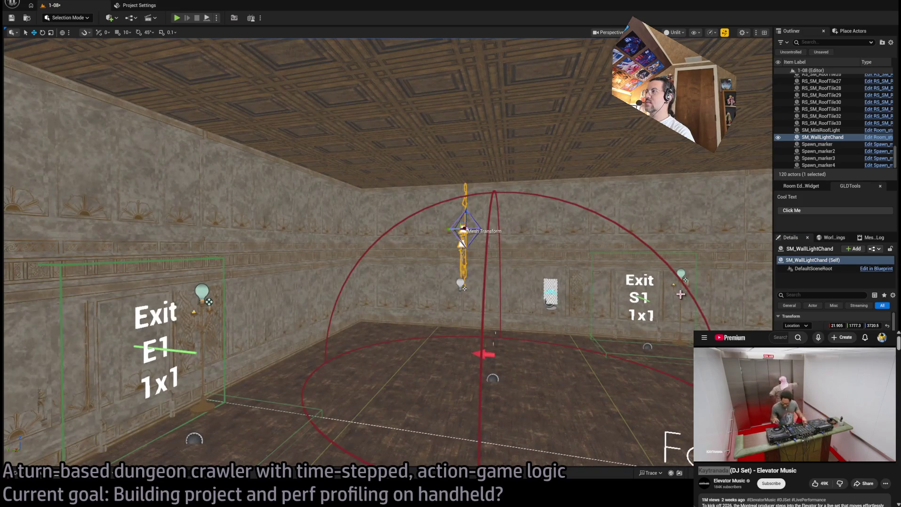
Inspect the candelabras by exits E1, S1 and N1 and the wall candelabra, then pick level 1-09
{"action": "left_click", "coordinate": [683, 282]}
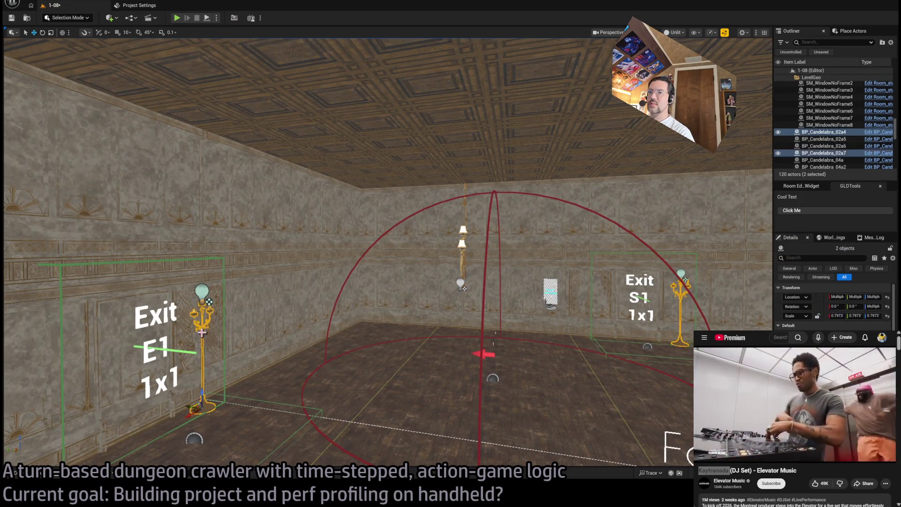
{"action": "left_click_drag", "start_coordinate": [201, 332], "coordinate": [363, 290]}
{"action": "left_click", "coordinate": [363, 291], "text": "ctrl"}
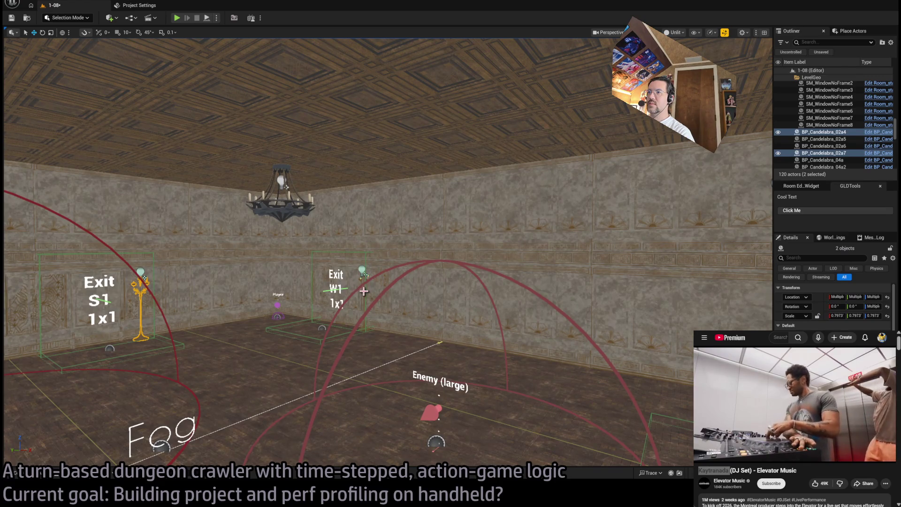
{"action": "left_click", "coordinate": [362, 292], "text": "ctrl"}
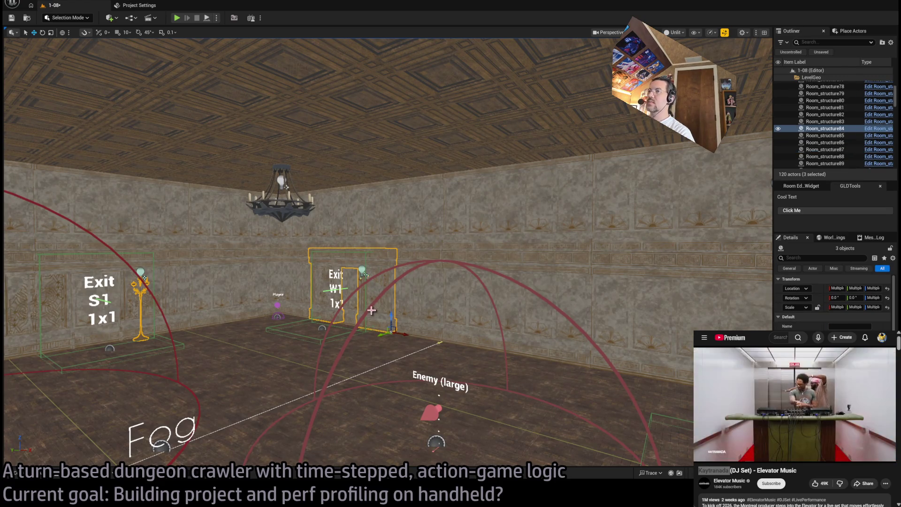
{"action": "left_click", "coordinate": [366, 294], "text": "ctrl"}
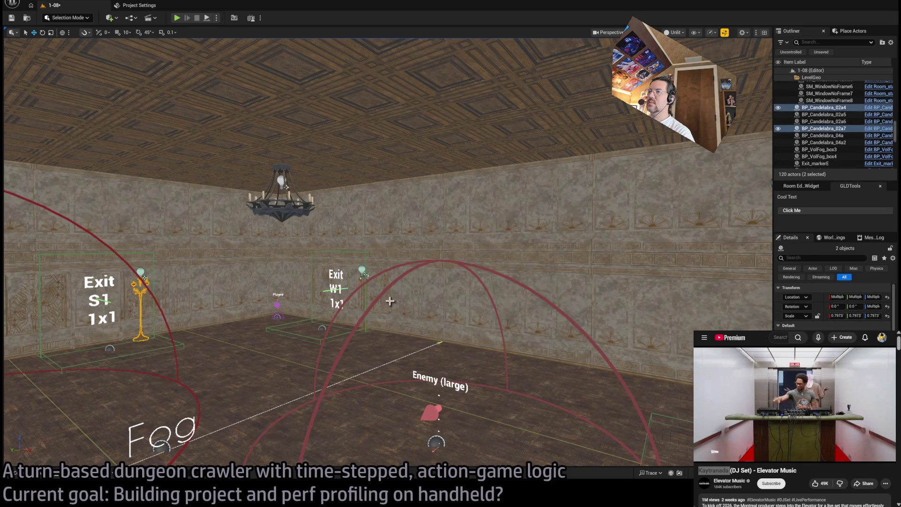
{"action": "mouse_move", "coordinate": [388, 301]}
{"action": "left_mouse_down"}
{"action": "mouse_move", "coordinate": [352, 267]}
{"action": "mouse_move", "coordinate": [384, 258]}
{"action": "left_mouse_up"}
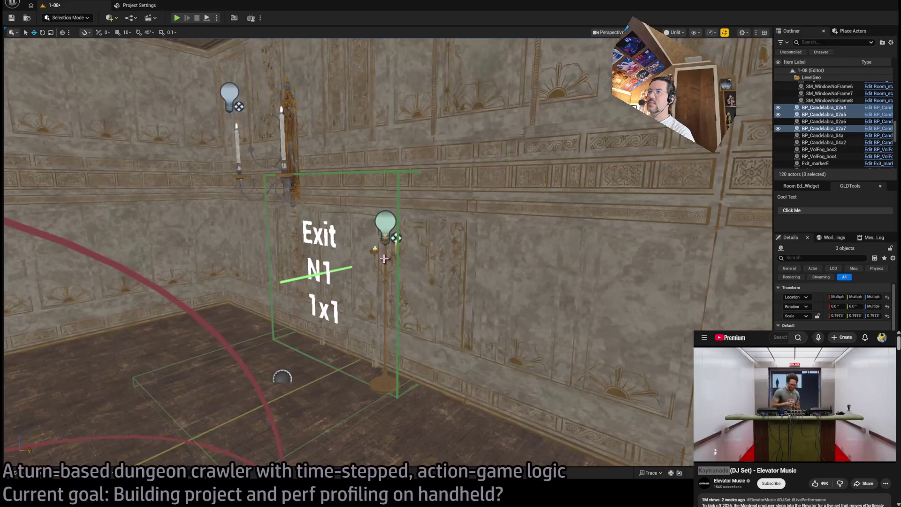
{"action": "left_click", "coordinate": [384, 258], "text": "ctrl"}
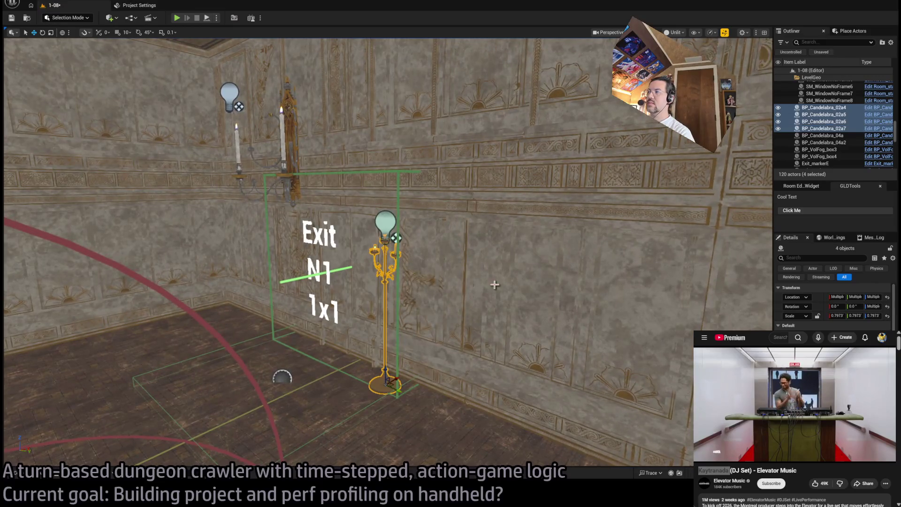
{"action": "left_click", "coordinate": [294, 144]}
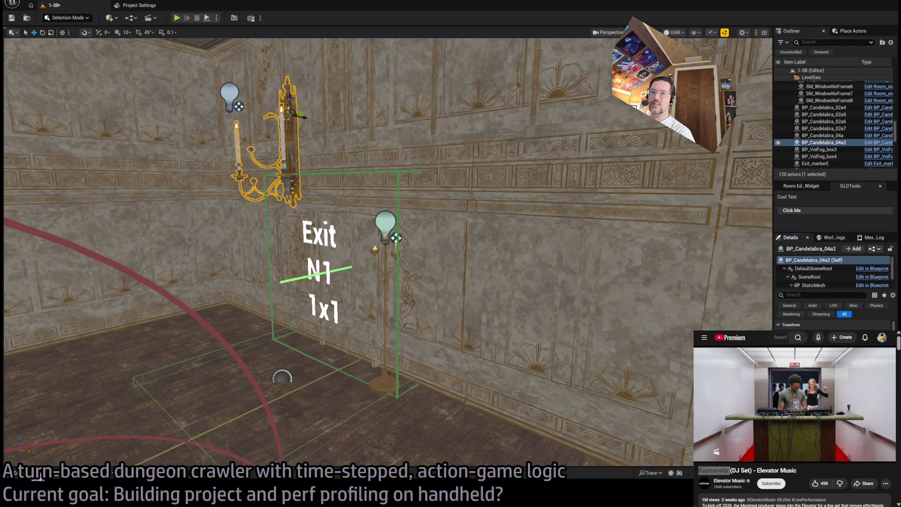
{"action": "left_click", "coordinate": [36, 474]}
{"action": "left_click", "coordinate": [400, 214]}
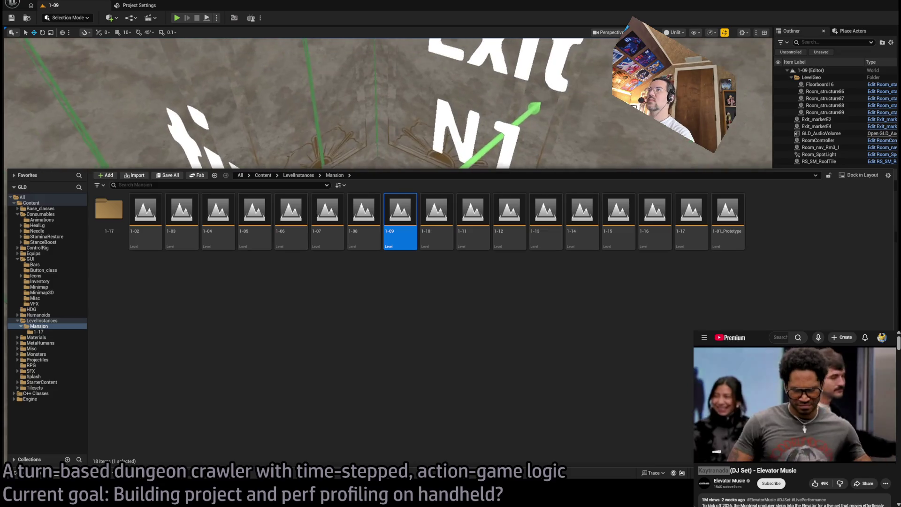
Look around the 1-09 room from floor to ceiling
{"action": "mouse_move", "coordinate": [356, 118]}
{"action": "left_mouse_down"}
{"action": "mouse_move", "coordinate": [376, 117]}
{"action": "mouse_move", "coordinate": [366, 141]}
{"action": "mouse_move", "coordinate": [281, 242]}
{"action": "mouse_move", "coordinate": [300, 197]}
{"action": "mouse_move", "coordinate": [161, 408]}
{"action": "left_mouse_up"}
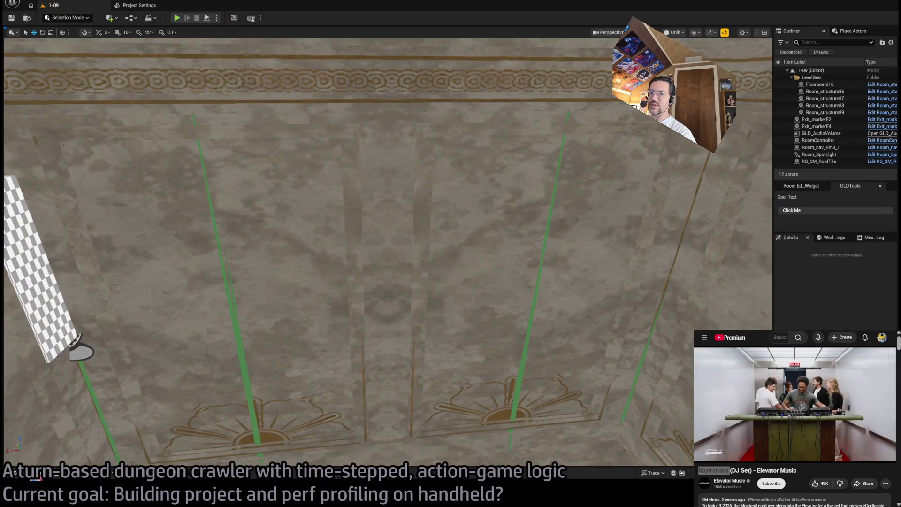
{"action": "left_click", "coordinate": [38, 475]}
{"action": "left_click", "coordinate": [463, 182]}
{"action": "mouse_move", "coordinate": [464, 182]}
{"action": "left_mouse_down"}
{"action": "mouse_move", "coordinate": [536, 266]}
{"action": "mouse_move", "coordinate": [413, 167]}
{"action": "left_mouse_up"}
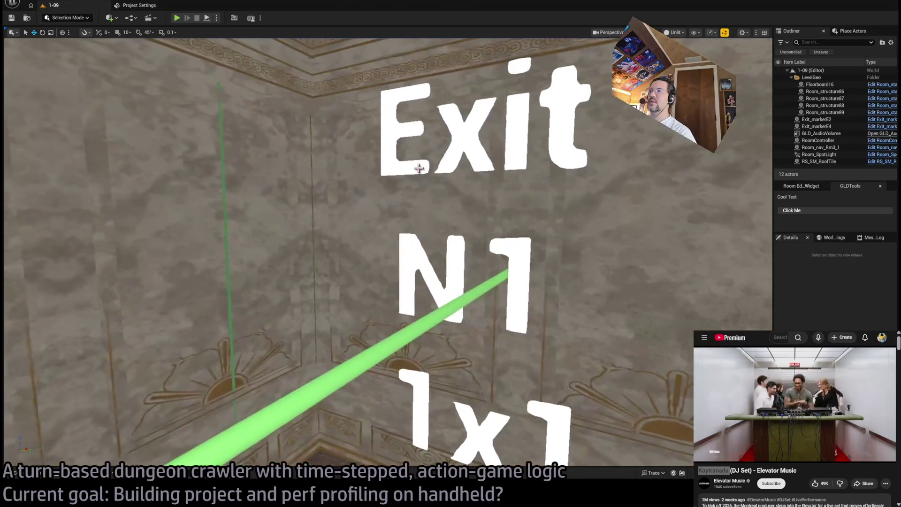
{"action": "key", "text": "ctrl+space"}
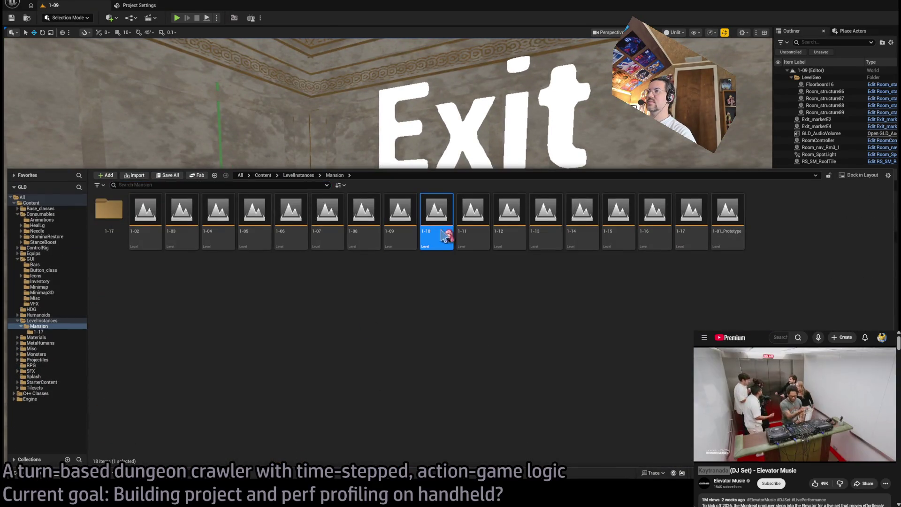
Open levels 1-10 and 1-15 in turn, then open level 1-16
{"action": "double_click", "coordinate": [444, 236]}
{"action": "left_click_drag", "start_coordinate": [420, 127], "coordinate": [450, 146]}
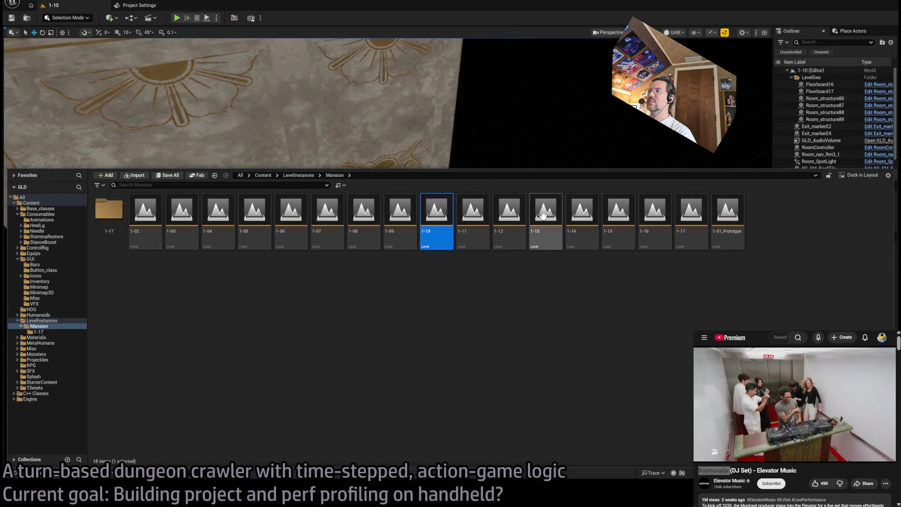
{"action": "double_click", "coordinate": [619, 216]}
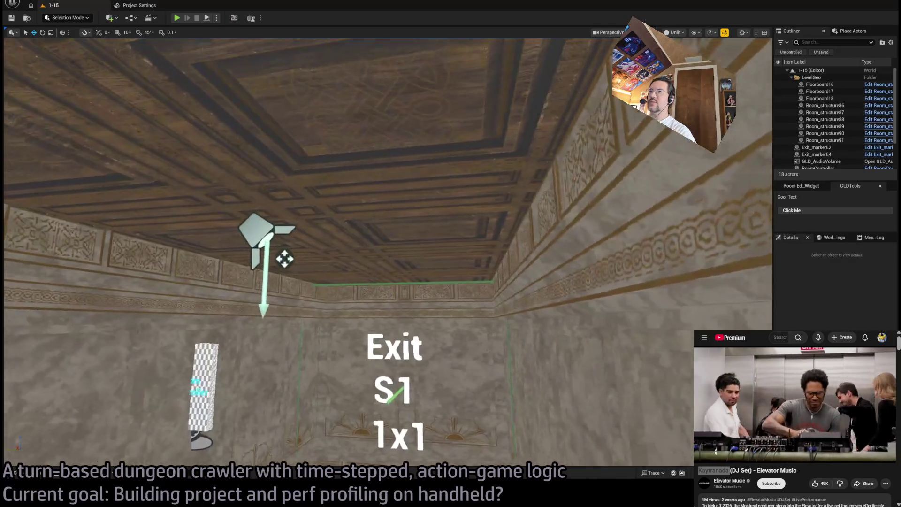
{"action": "key", "text": "ctrl+space"}
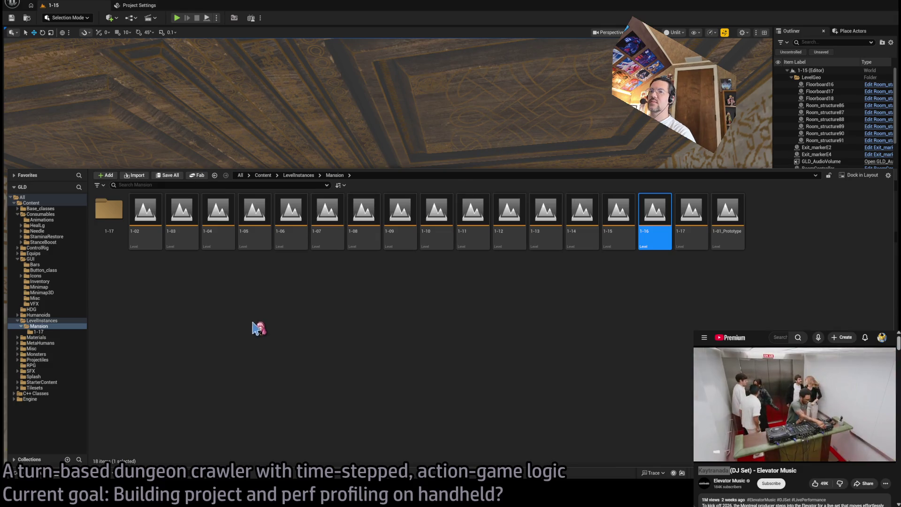
{"action": "key", "text": "Return"}
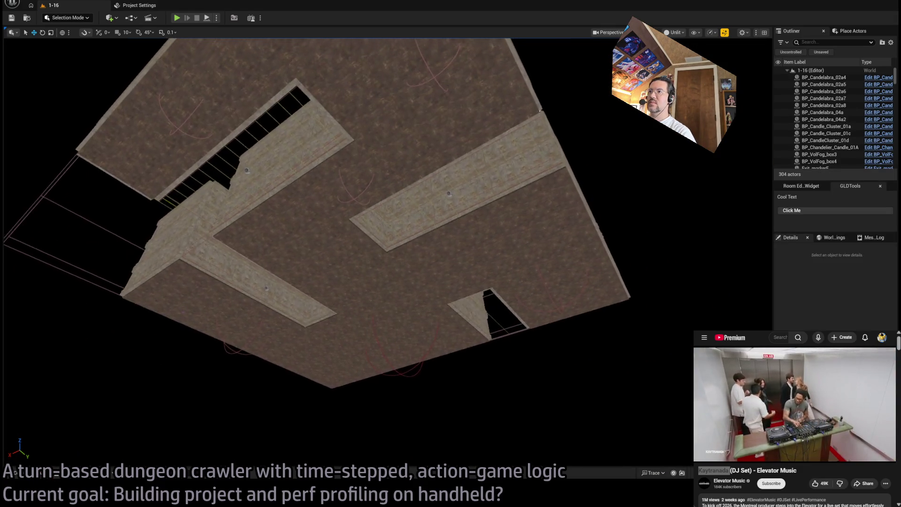
Check the room's chandelier, then select the SM_WineCab7 wine rack and open its Room_static Blueprint
{"action": "key", "text": "w"}
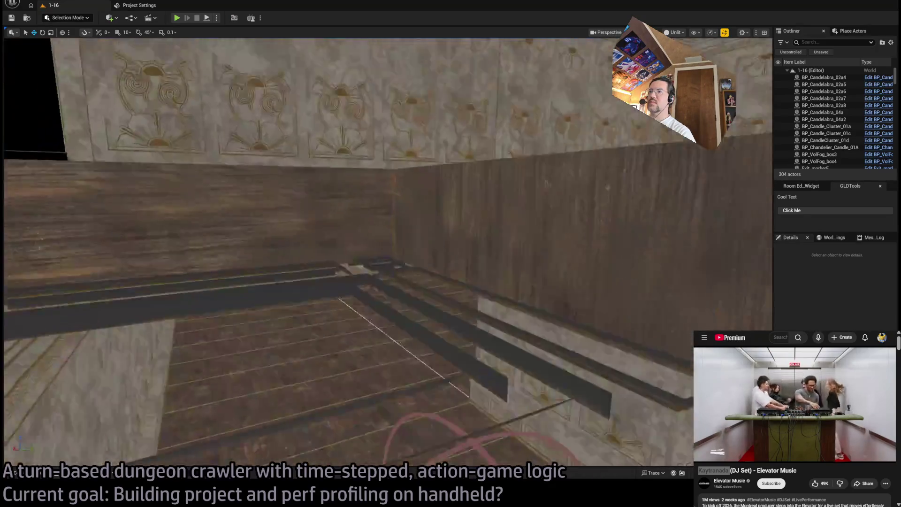
{"action": "left_click", "coordinate": [381, 226]}
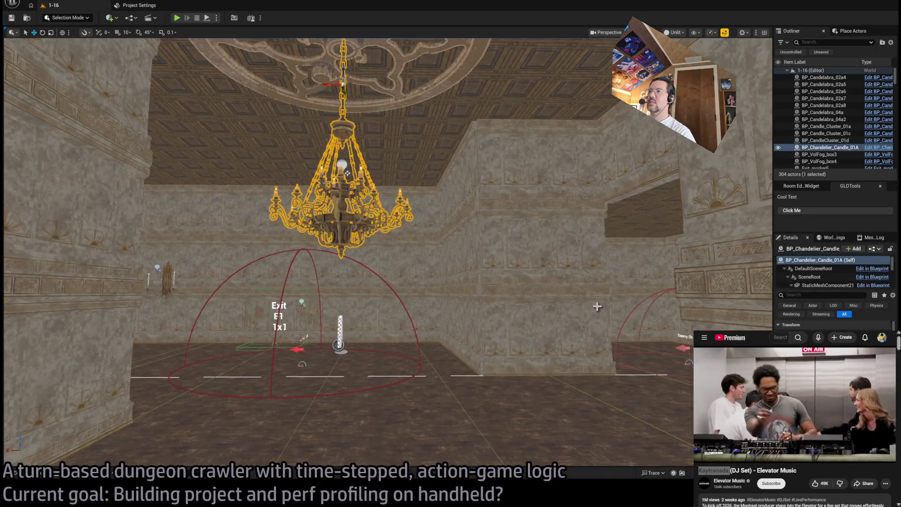
{"action": "mouse_move", "coordinate": [347, 173]}
{"action": "left_mouse_down"}
{"action": "mouse_move", "coordinate": [402, 384]}
{"action": "mouse_move", "coordinate": [392, 140]}
{"action": "mouse_move", "coordinate": [489, 277]}
{"action": "mouse_move", "coordinate": [469, 211]}
{"action": "mouse_move", "coordinate": [470, 329]}
{"action": "mouse_move", "coordinate": [470, 235]}
{"action": "left_mouse_up"}
{"action": "left_click", "coordinate": [489, 277]}
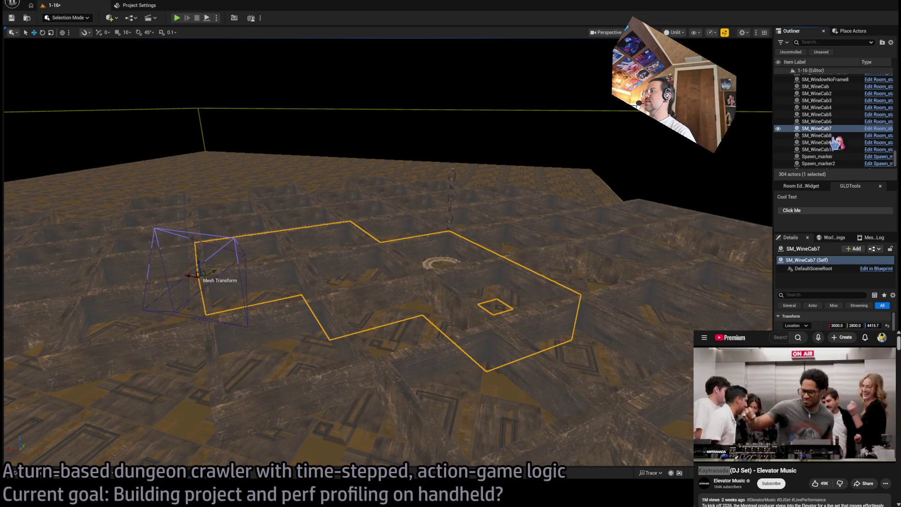
{"action": "key", "text": "ctrl+e"}
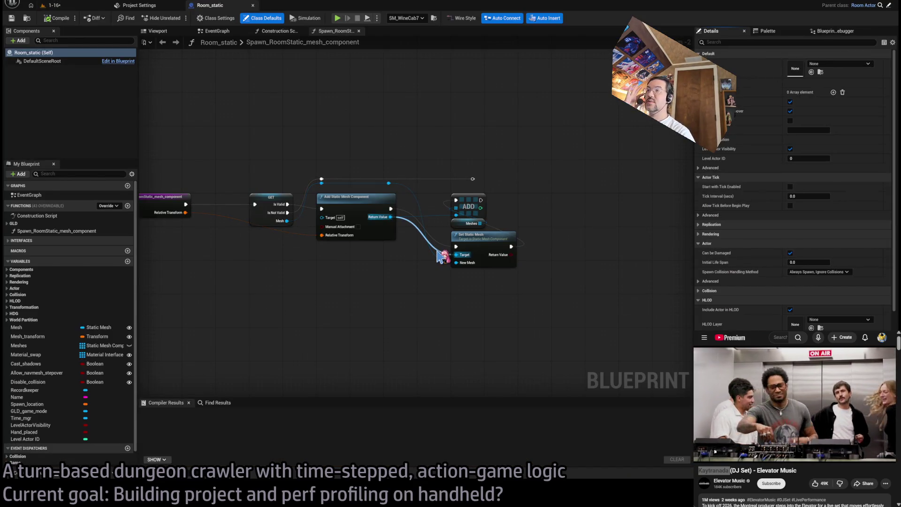
Delete the SM_WineCab mesh's simple collision, check the preview, and return to level 1-16
{"action": "left_click", "coordinate": [60, 9]}
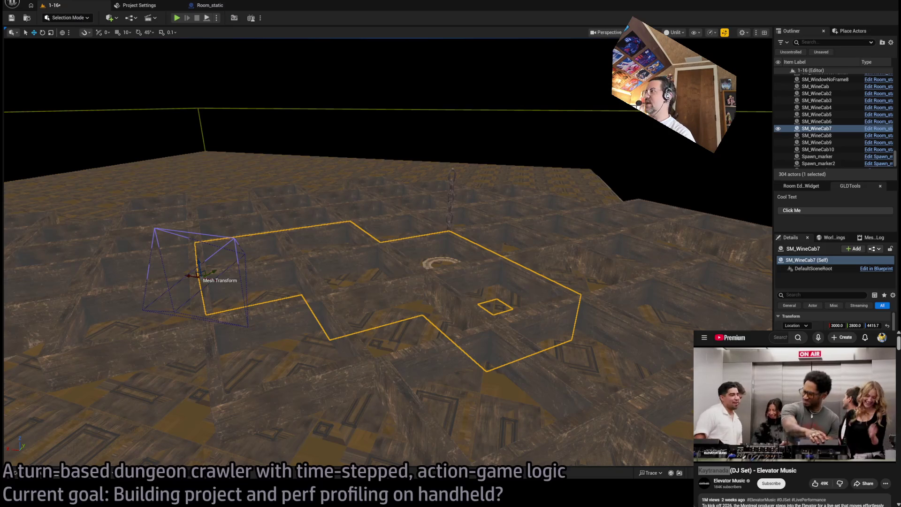
{"action": "key", "text": "ctrl+e"}
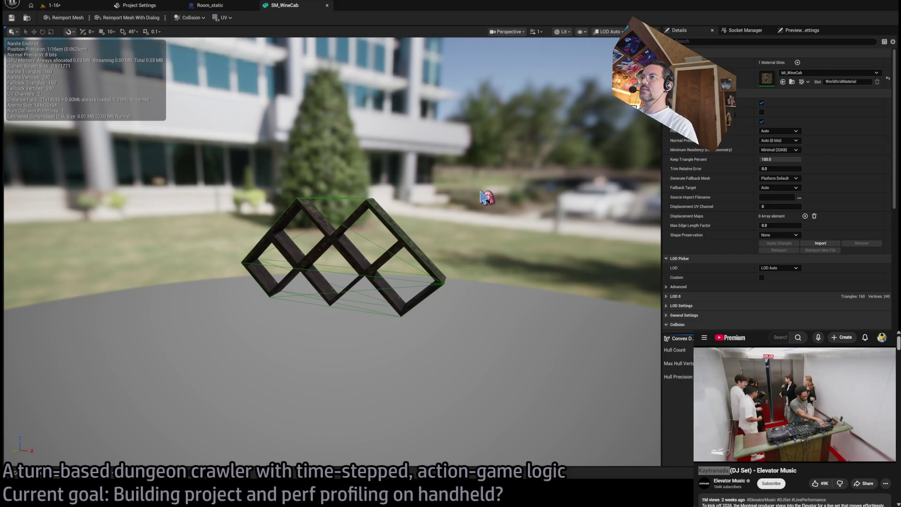
{"action": "left_click", "coordinate": [364, 241]}
{"action": "key", "text": "Delete"}
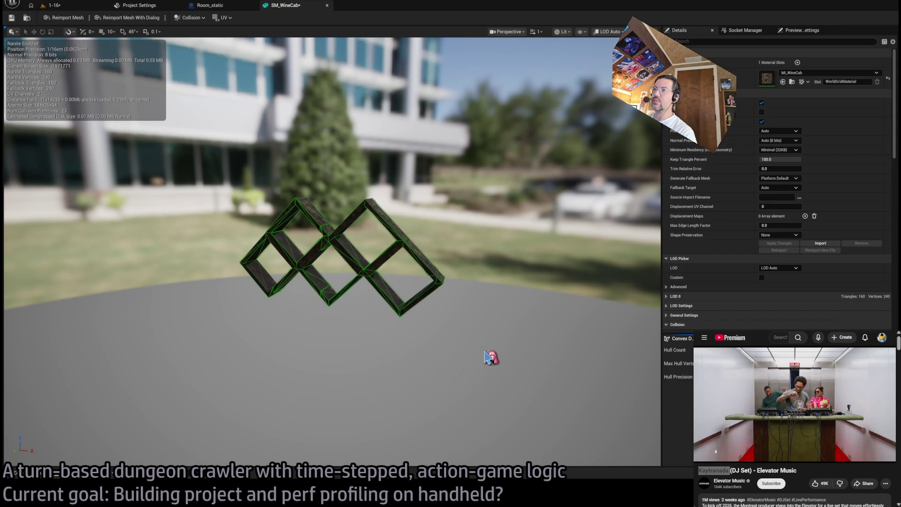
{"action": "mouse_move", "coordinate": [488, 357]}
{"action": "left_mouse_down"}
{"action": "mouse_move", "coordinate": [422, 356]}
{"action": "mouse_move", "coordinate": [487, 356]}
{"action": "left_mouse_up"}
{"action": "mouse_move", "coordinate": [427, 309]}
{"action": "left_mouse_down"}
{"action": "mouse_move", "coordinate": [413, 305]}
{"action": "mouse_move", "coordinate": [427, 308]}
{"action": "left_mouse_up"}
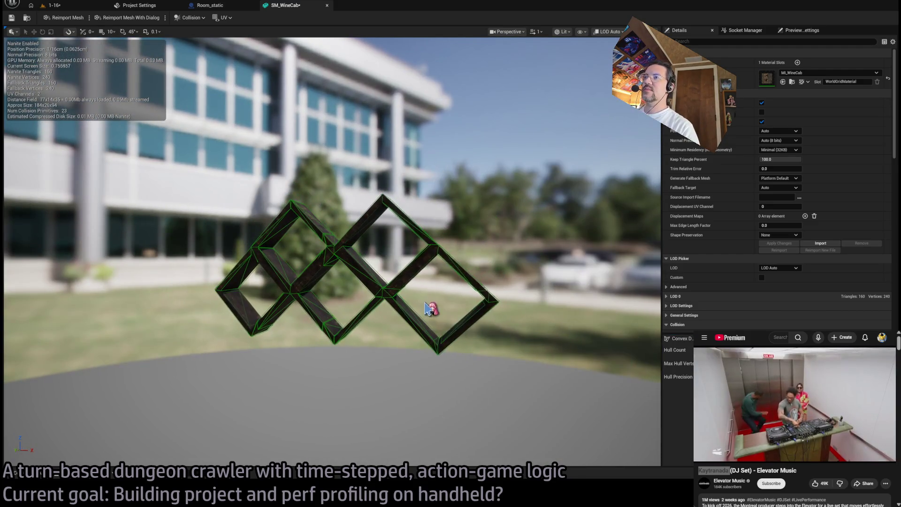
{"action": "middle_click", "coordinate": [290, 7]}
{"action": "left_click", "coordinate": [70, 5]}
Select the wall candelabra BP_Candelabra_04a, the cabinet lamp and BP_Candelabra_02a6, framing the last
{"action": "scroll", "coordinate": [298, 157], "scroll_direction": "up", "scroll_amount": 5}
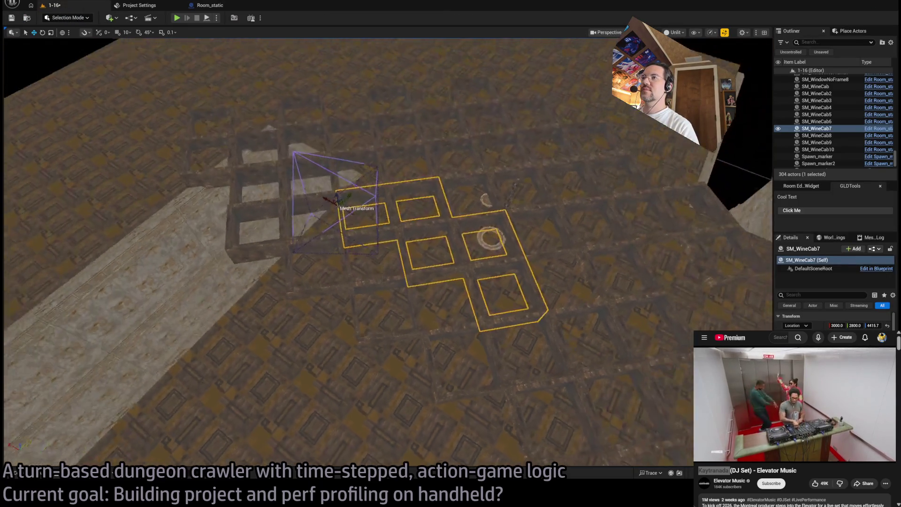
{"action": "mouse_move", "coordinate": [451, 234]}
{"action": "left_mouse_down"}
{"action": "mouse_move", "coordinate": [471, 203]}
{"action": "mouse_move", "coordinate": [418, 233]}
{"action": "mouse_move", "coordinate": [490, 259]}
{"action": "left_mouse_up"}
{"action": "left_click", "coordinate": [427, 237]}
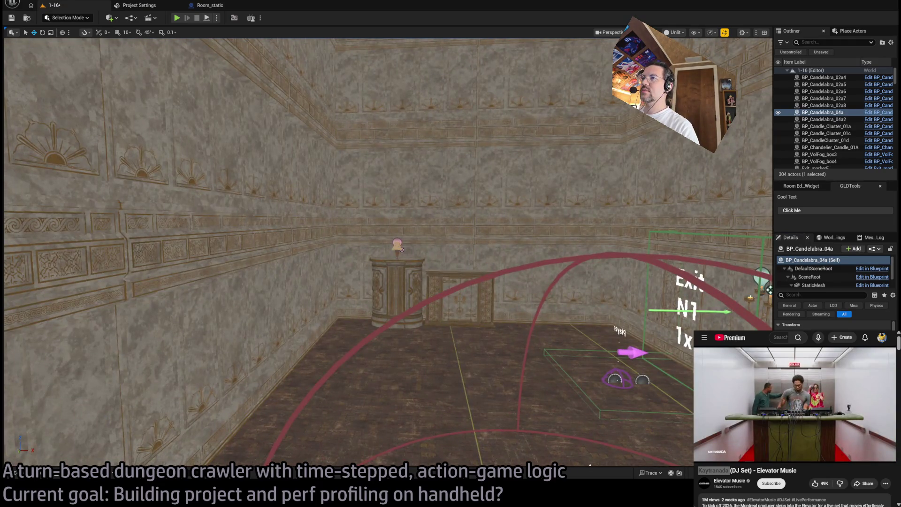
{"action": "left_click", "coordinate": [399, 248]}
{"action": "left_click_drag", "start_coordinate": [400, 248], "coordinate": [445, 251]}
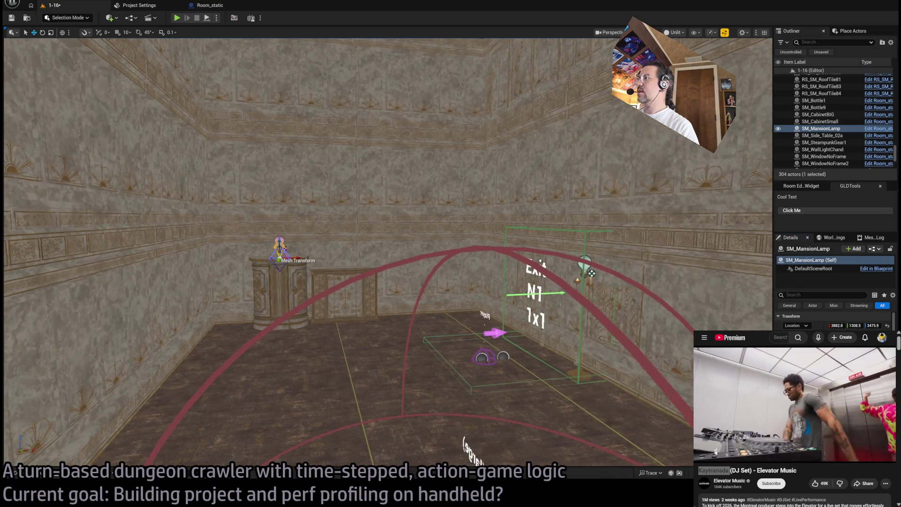
{"action": "left_click", "coordinate": [583, 376]}
{"action": "key", "text": "f"}
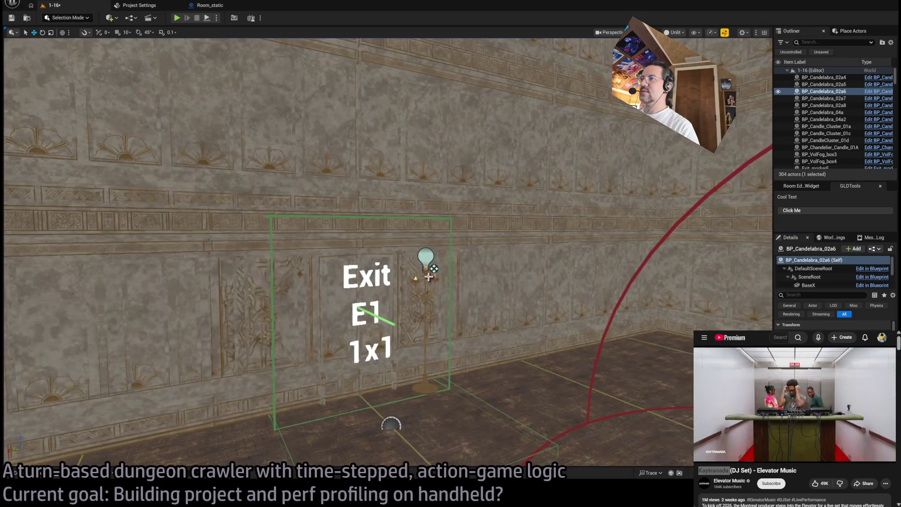
Select and frame candelabras BP_Candelabra_02a7, 02a4 and 02a8 near Exit S1
{"action": "double_click", "coordinate": [823, 98]}
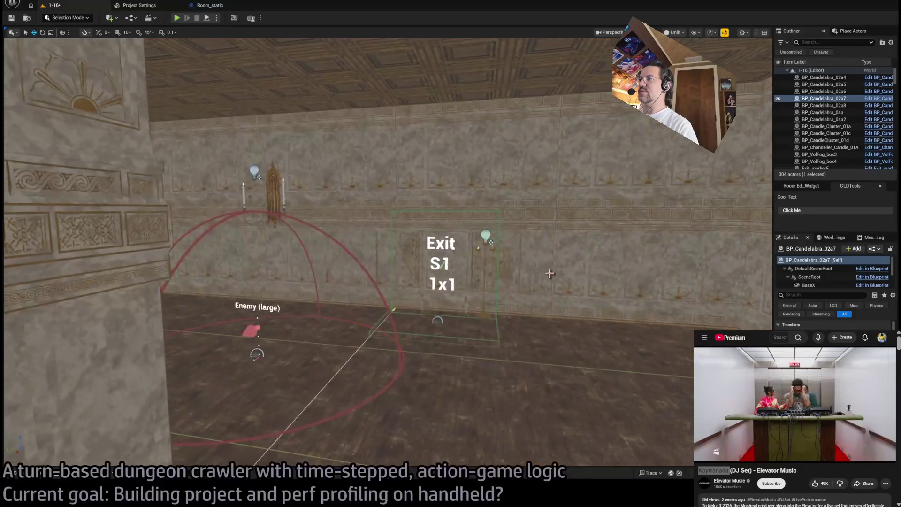
{"action": "left_click", "coordinate": [824, 77], "text": "ctrl"}
{"action": "key", "text": "f"}
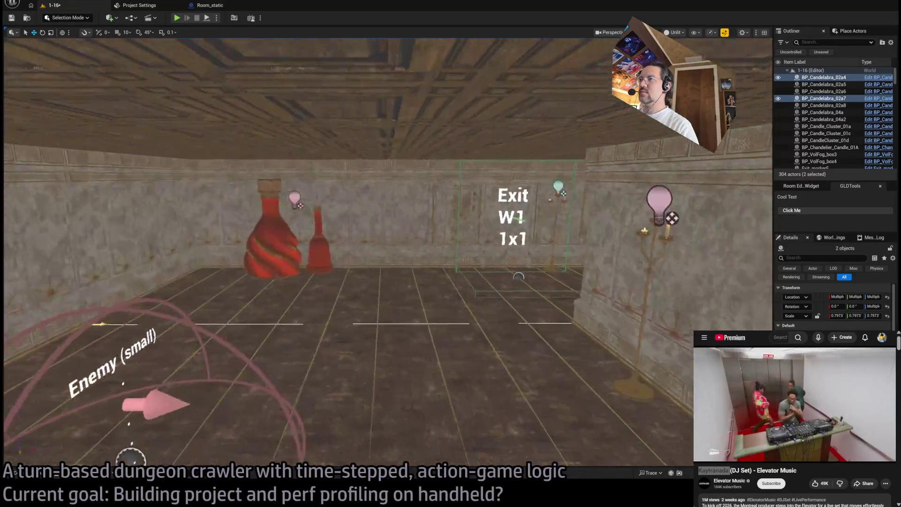
{"action": "left_click", "coordinate": [823, 105], "text": "ctrl"}
{"action": "key", "text": "f"}
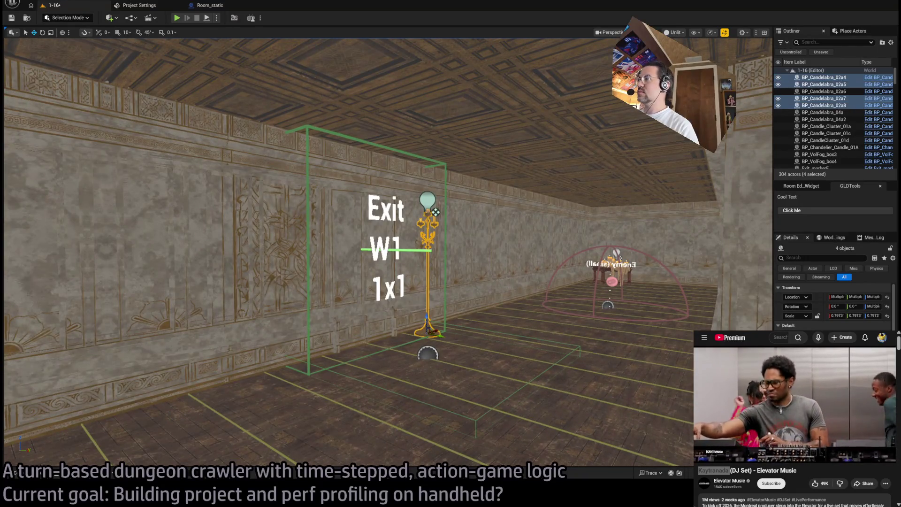
{"action": "key", "text": "f"}
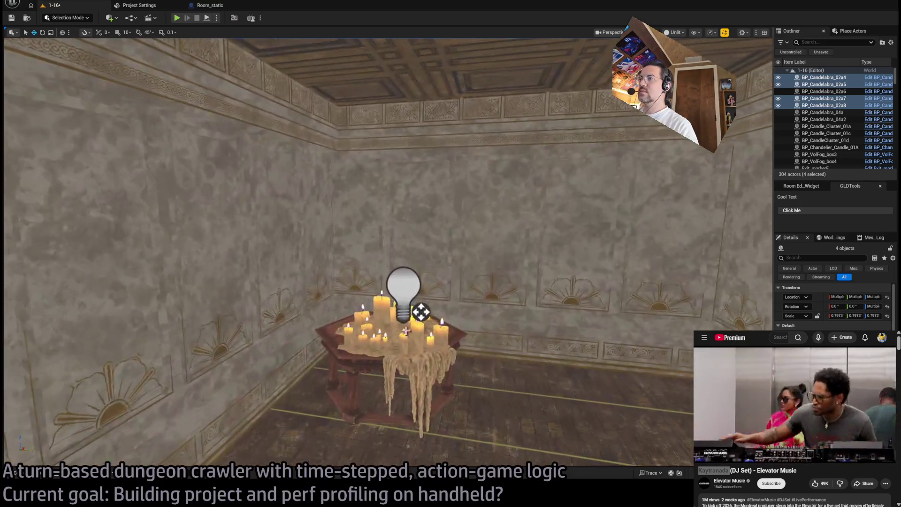
Select the table candle clusters and the point light above them, then switch to Lit view
{"action": "left_click", "coordinate": [380, 318]}
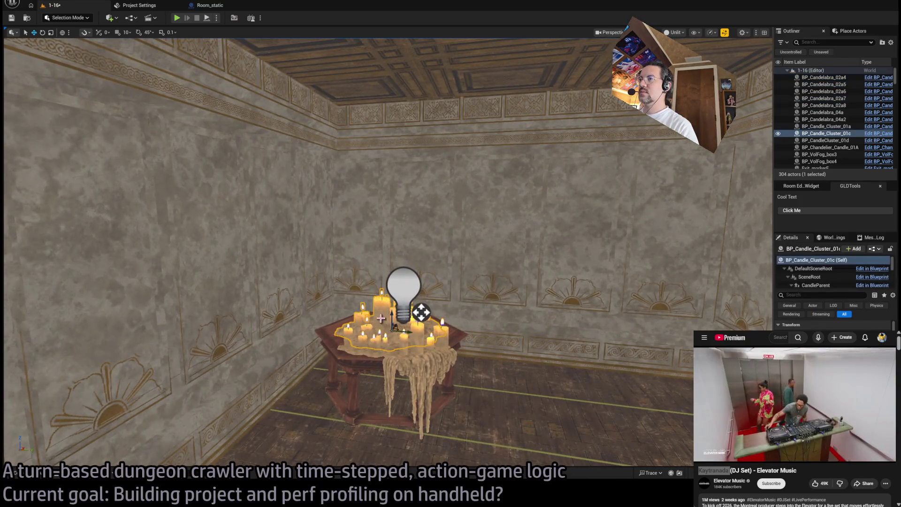
{"action": "left_click", "coordinate": [421, 353], "text": "ctrl"}
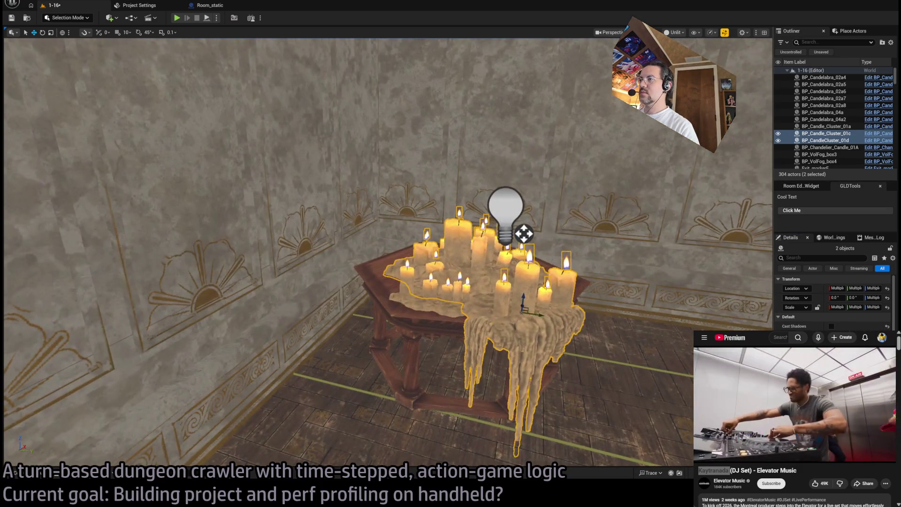
{"action": "left_click", "coordinate": [434, 294]}
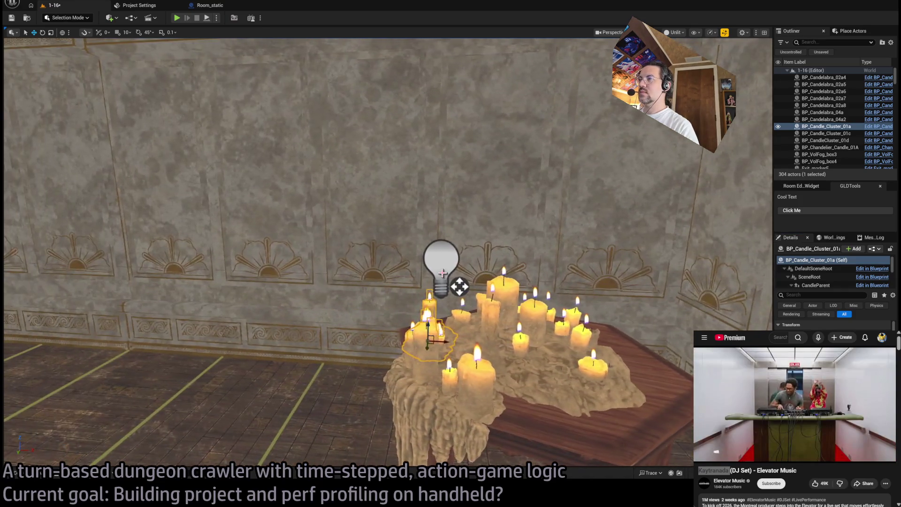
{"action": "left_click", "coordinate": [442, 273]}
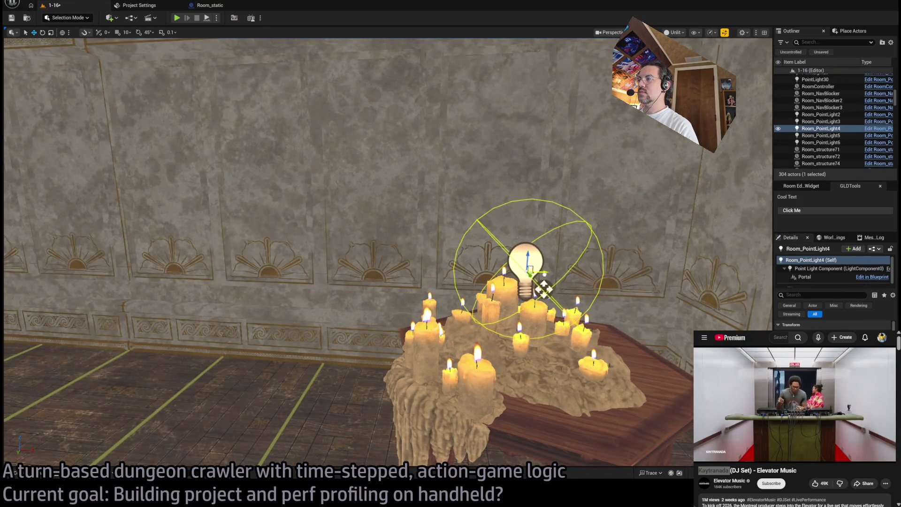
{"action": "key", "text": "alt+4"}
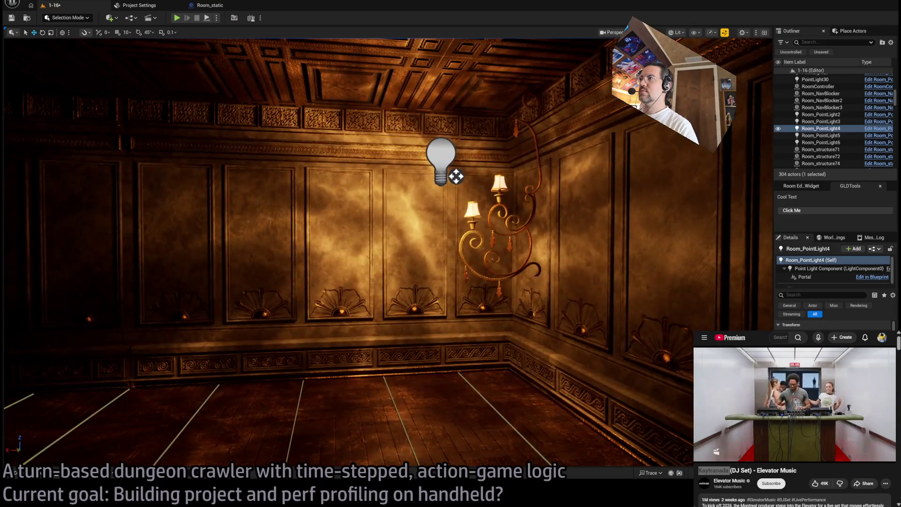
Inspect the wall chandelier, candelabras BP_Candelabra_04a2 and 04a, and the mansion lamp on the cabinet
{"action": "left_click", "coordinate": [483, 244]}
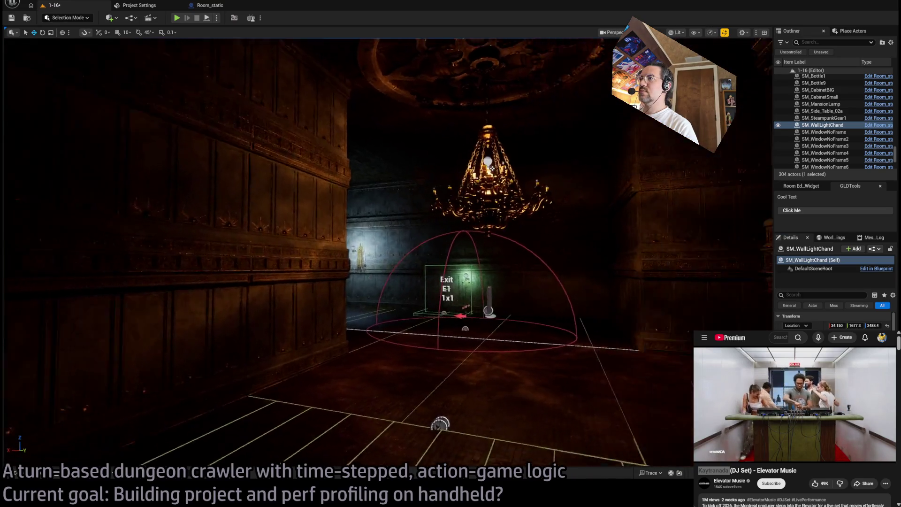
{"action": "left_click", "coordinate": [450, 188]}
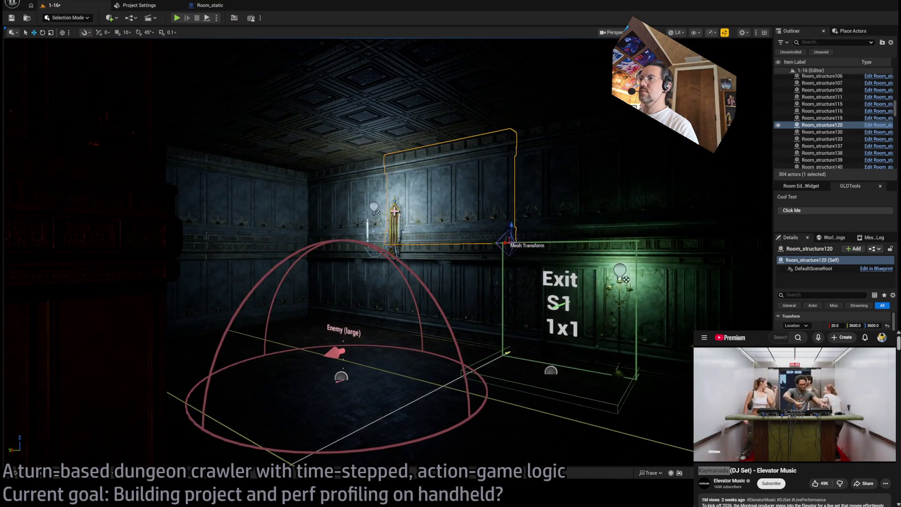
{"action": "left_click", "coordinate": [397, 212]}
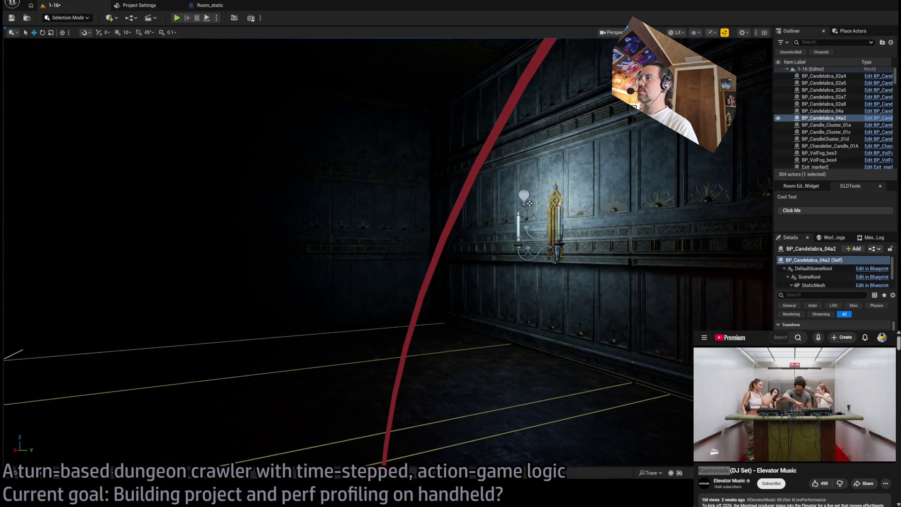
{"action": "double_click", "coordinate": [822, 110]}
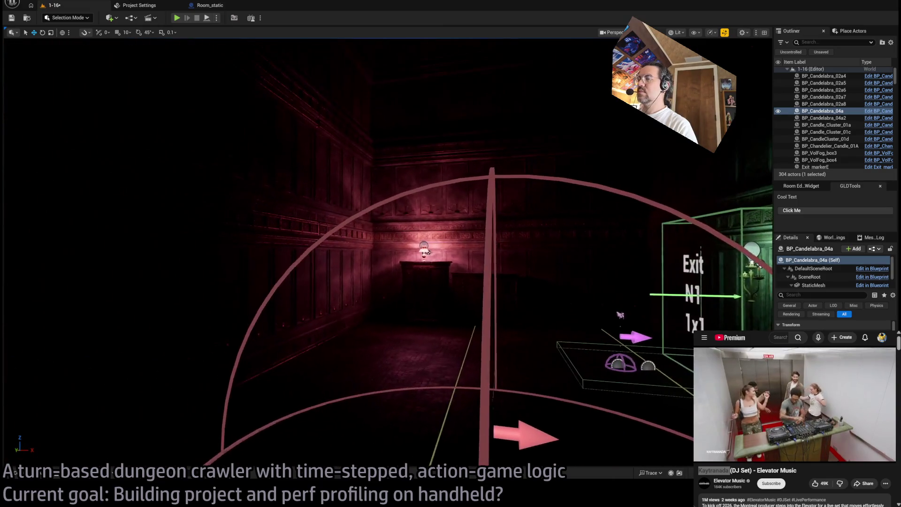
{"action": "left_click", "coordinate": [424, 250]}
{"action": "key", "text": "f"}
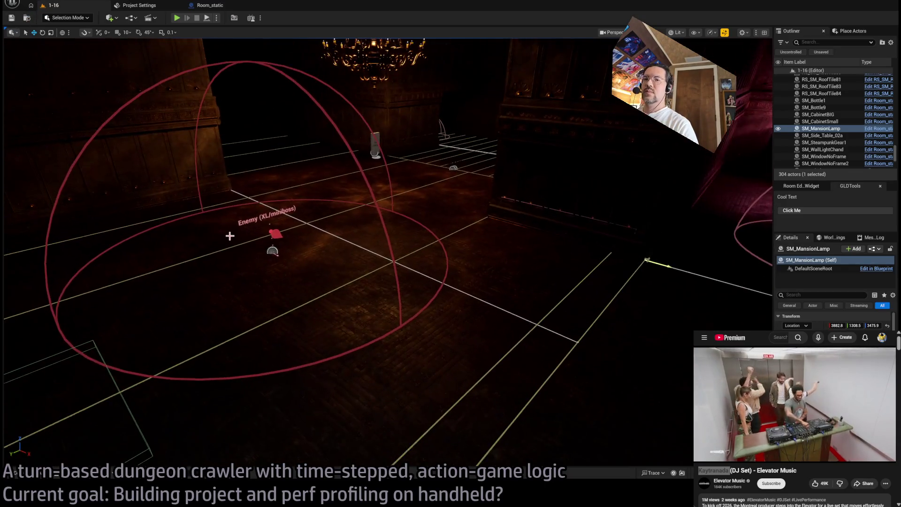
{"action": "left_click", "coordinate": [15, 473]}
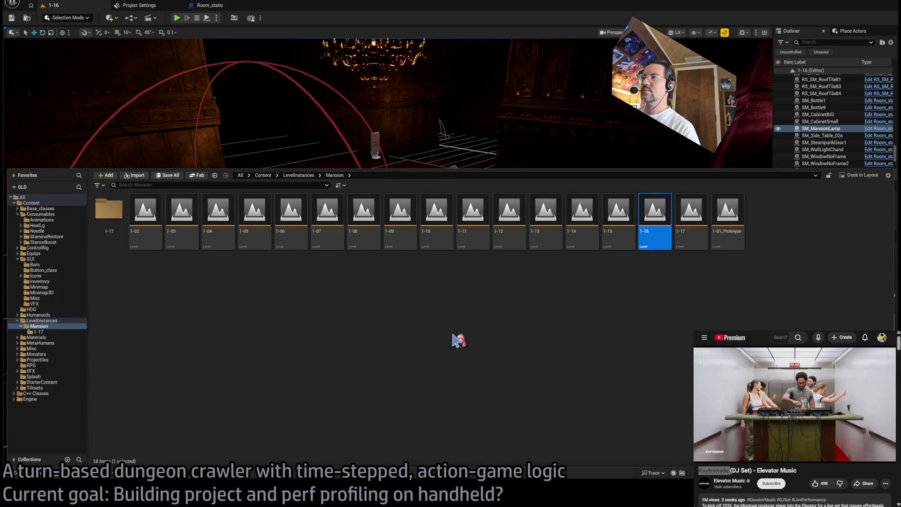
Expand Base_classes and browse the Destructibles and Room_actors blueprint folders
{"action": "left_click", "coordinate": [57, 321]}
{"action": "left_click", "coordinate": [57, 326]}
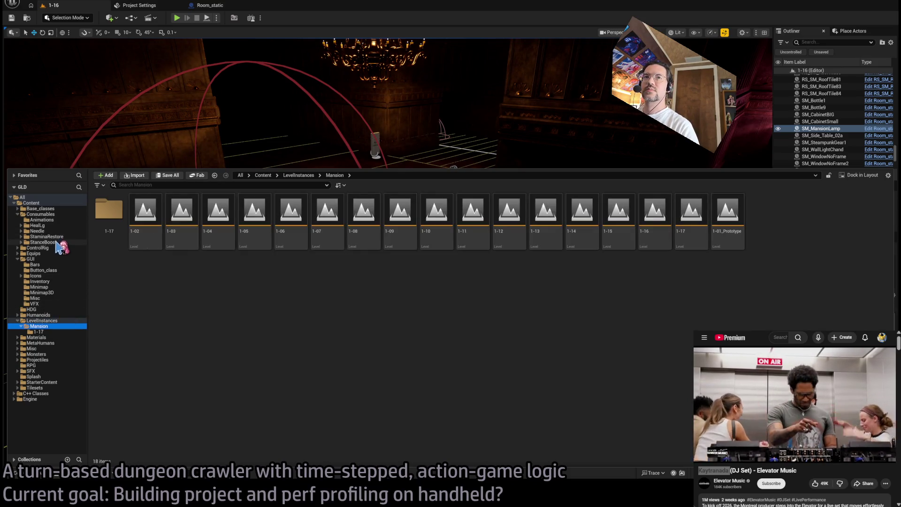
{"action": "left_click", "coordinate": [18, 214]}
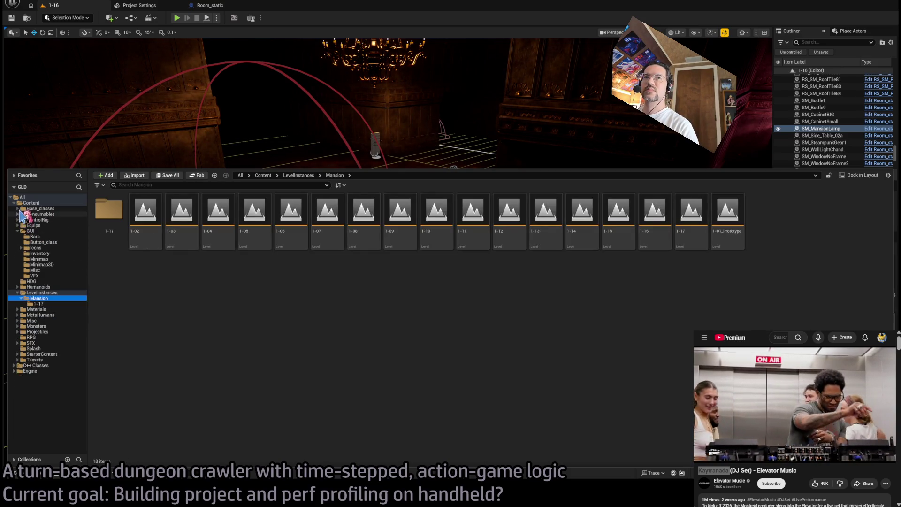
{"action": "left_click", "coordinate": [19, 209]}
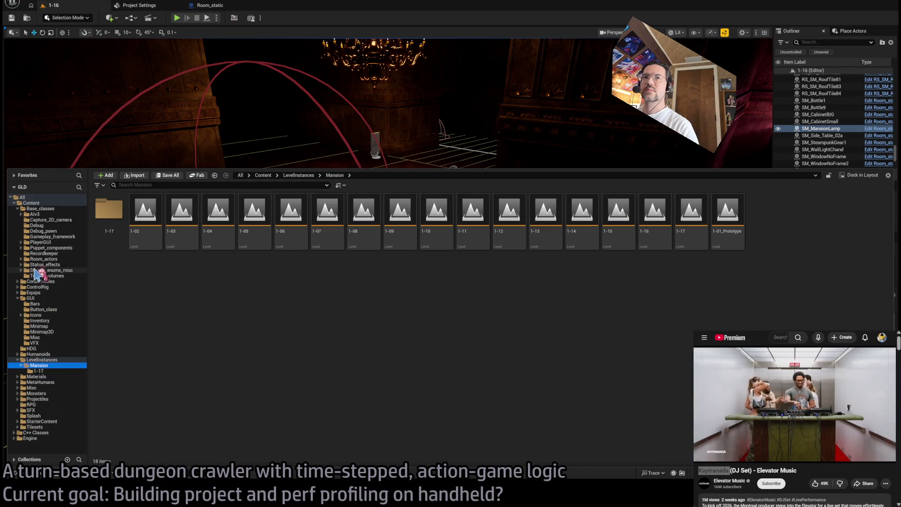
{"action": "left_click", "coordinate": [45, 259]}
{"action": "double_click", "coordinate": [109, 211]}
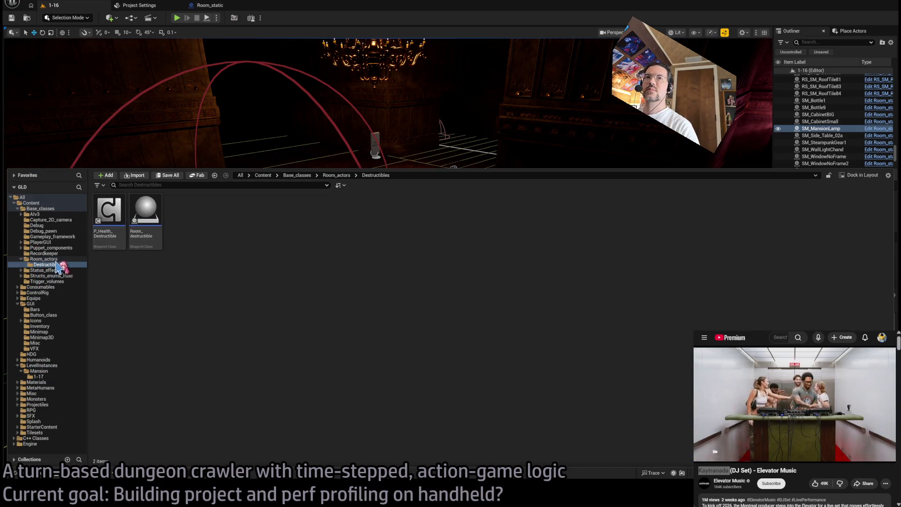
{"action": "left_click", "coordinate": [55, 259]}
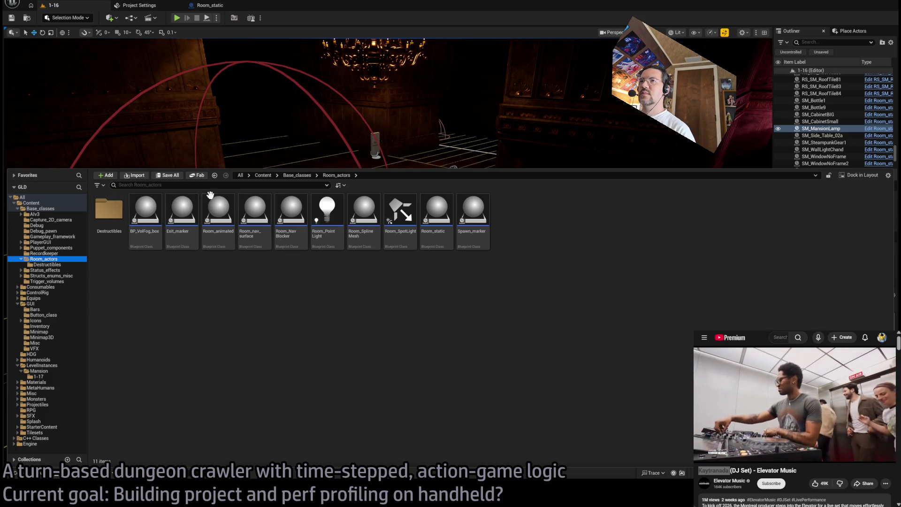
Search every folder for 'portal' assets, clear the filter, and open Room_actors
{"action": "left_click", "coordinate": [41, 209]}
{"action": "left_click", "coordinate": [139, 184]}
{"action": "type", "text": "portal"}
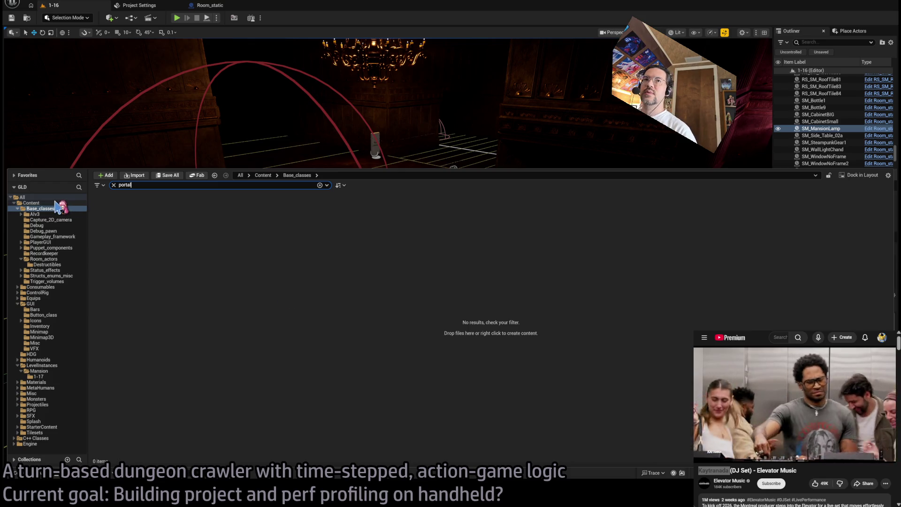
{"action": "left_click", "coordinate": [55, 202]}
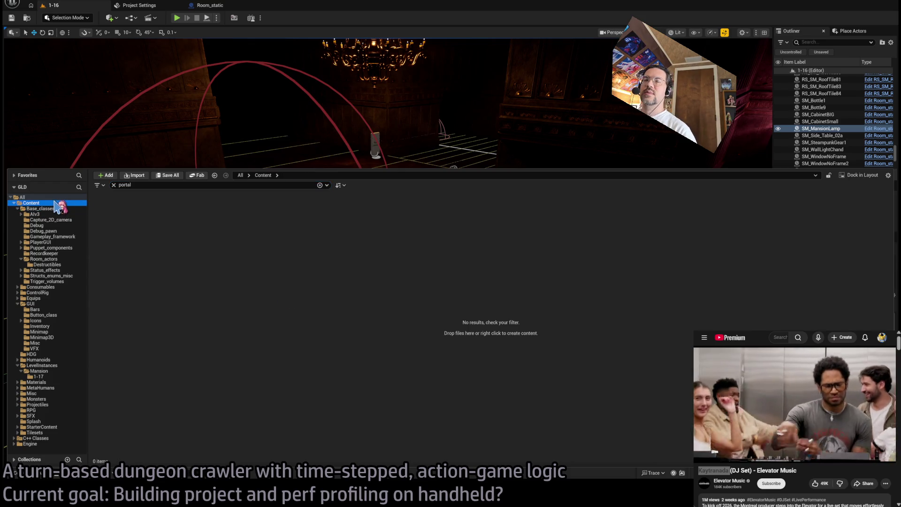
{"action": "left_click", "coordinate": [43, 197]}
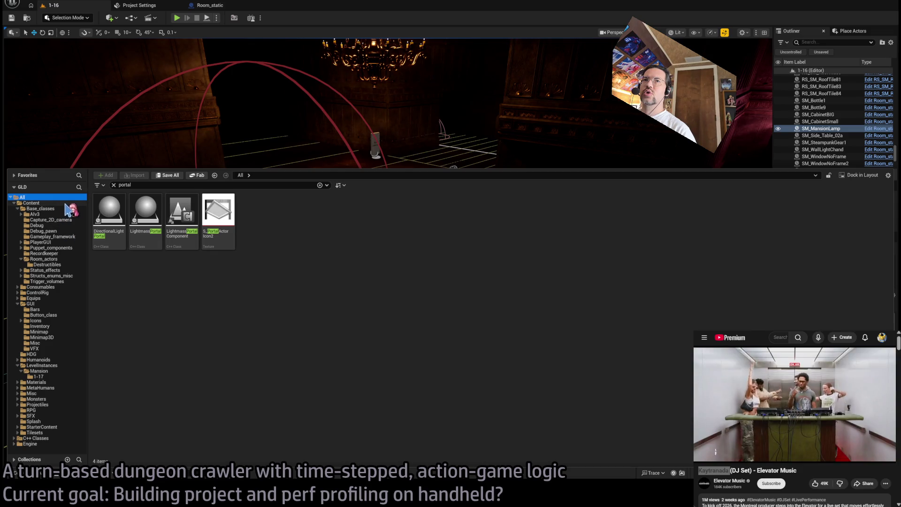
{"action": "left_click", "coordinate": [66, 208]}
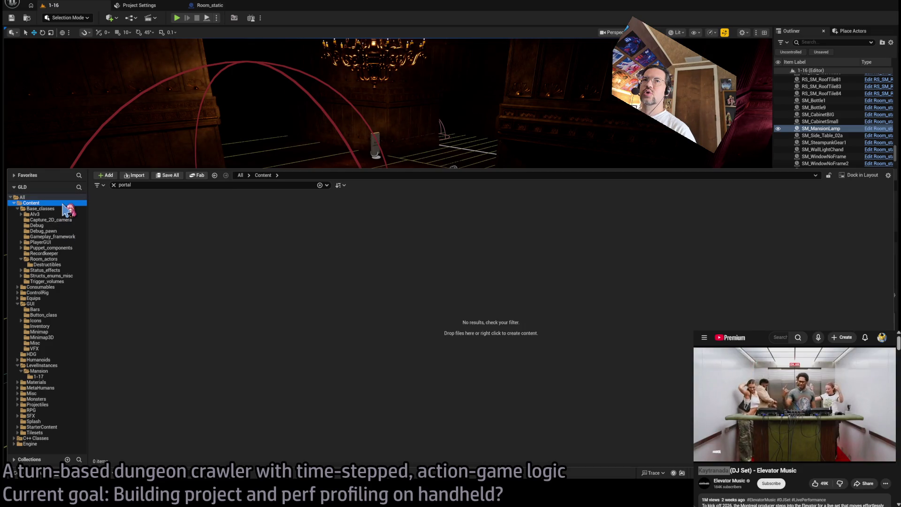
{"action": "left_click", "coordinate": [113, 185]}
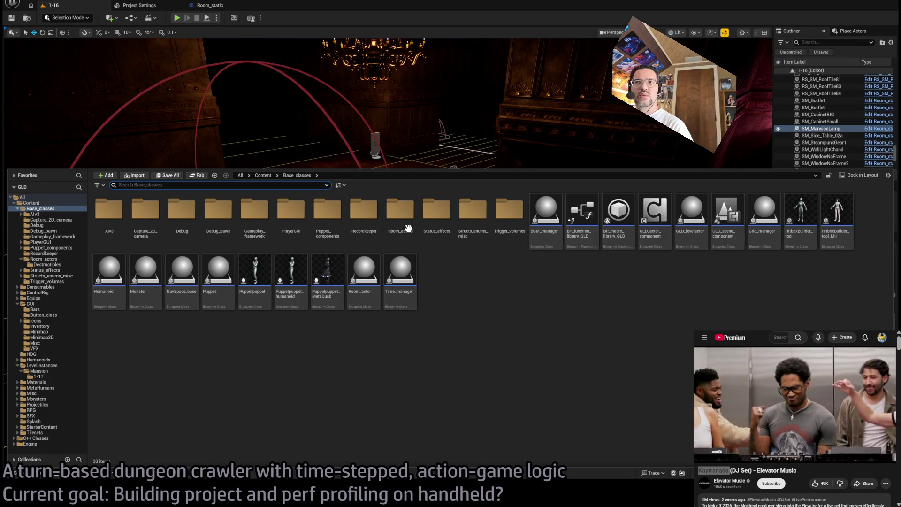
{"action": "double_click", "coordinate": [396, 216]}
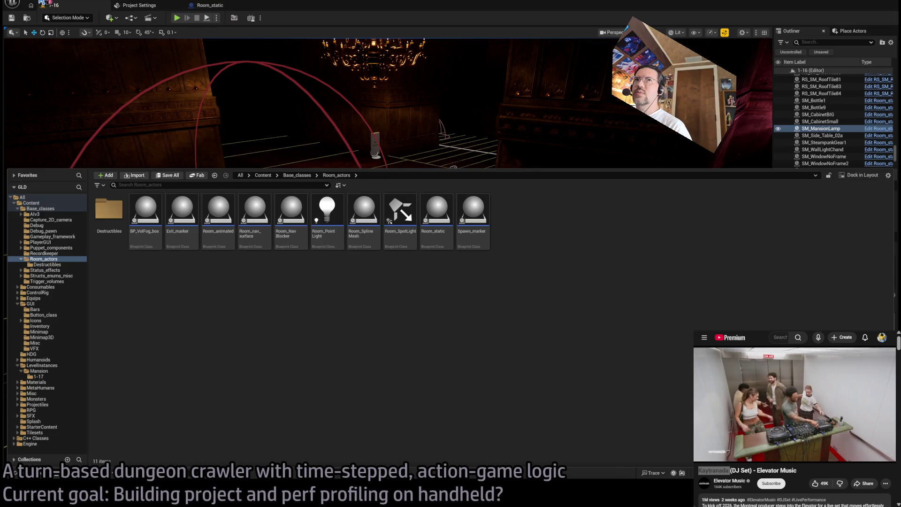
Open mansion level 1-17 from the LevelInstances > Mansion folder
{"action": "key", "text": "ctrl+space"}
{"action": "key", "text": "ctrl+space"}
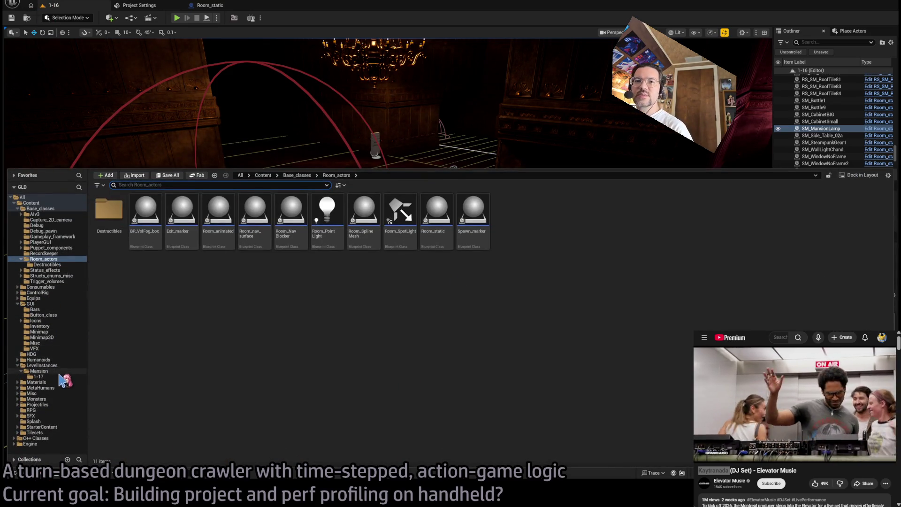
{"action": "left_click", "coordinate": [42, 377]}
{"action": "left_click", "coordinate": [58, 370]}
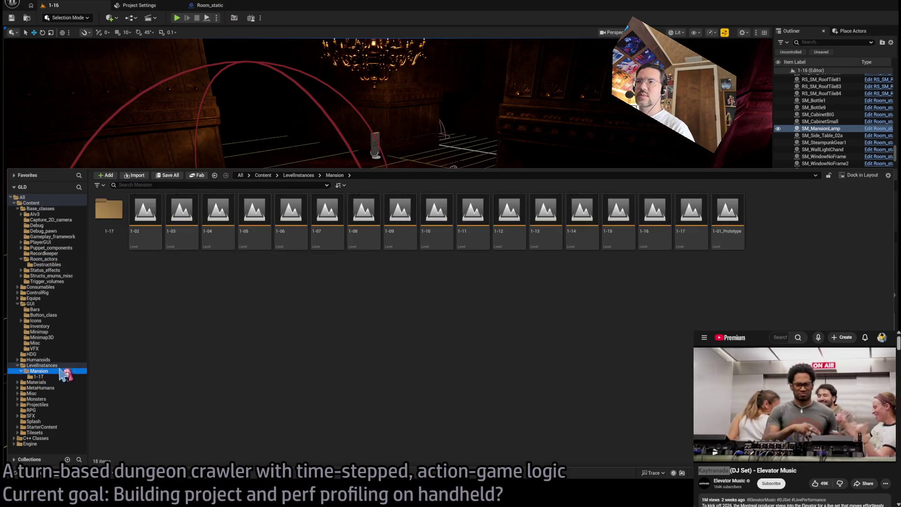
{"action": "left_click", "coordinate": [675, 220]}
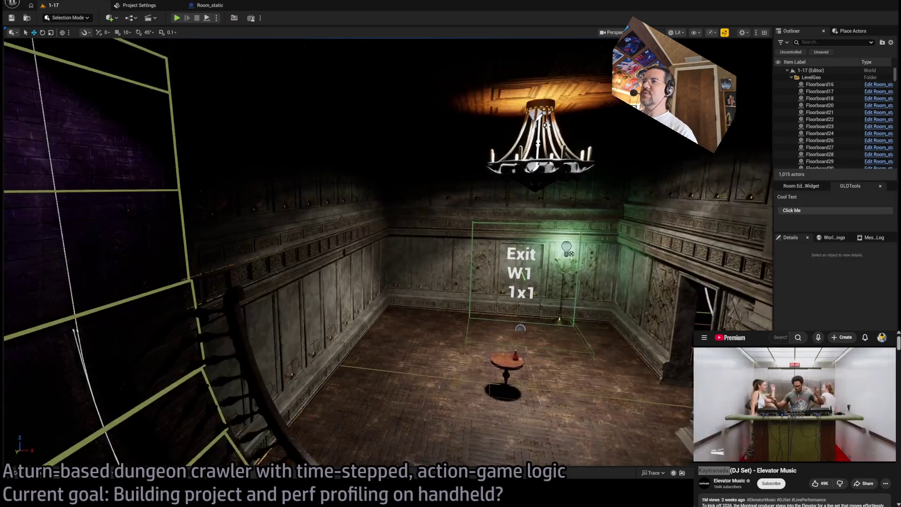
Fly to the barred window wall of 1-17 and inspect DirectionalLightPortal2 over the middle window
{"action": "left_click_drag", "start_coordinate": [519, 327], "coordinate": [502, 249]}
{"action": "scroll", "coordinate": [374, 304], "scroll_direction": "down", "scroll_amount": 5}
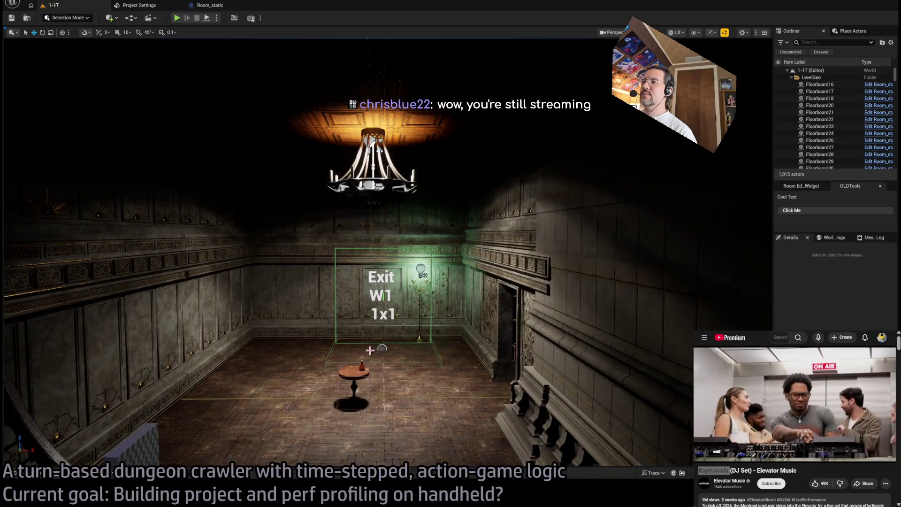
{"action": "left_click_drag", "start_coordinate": [369, 350], "coordinate": [380, 334]}
{"action": "left_click", "coordinate": [284, 347]}
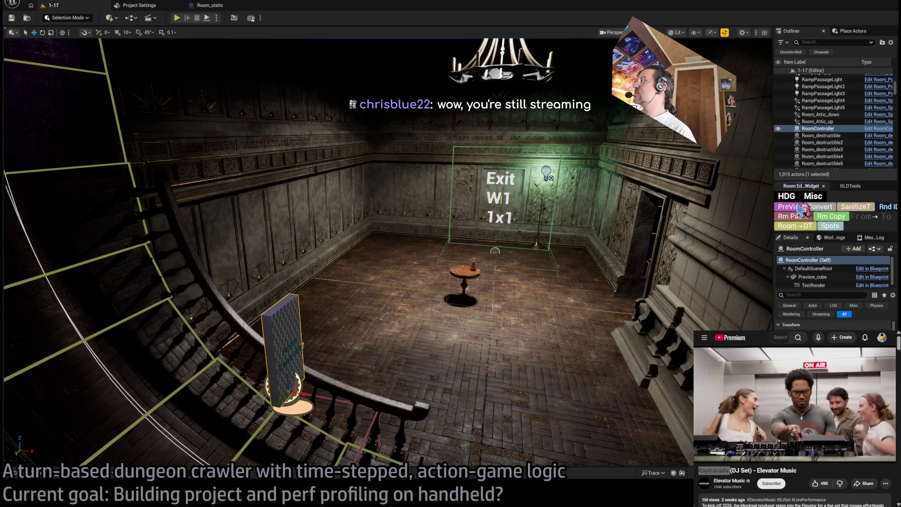
{"action": "scroll", "coordinate": [381, 211], "scroll_direction": "up", "scroll_amount": 5}
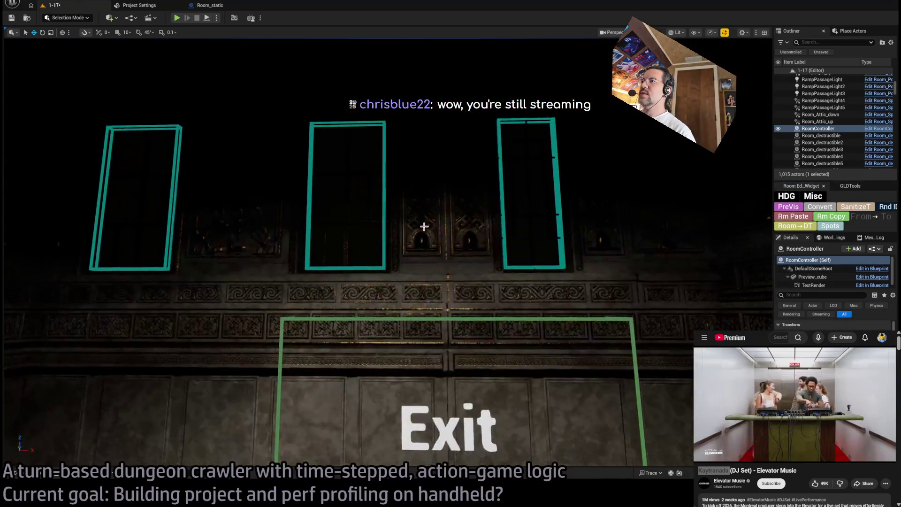
{"action": "left_click", "coordinate": [383, 214]}
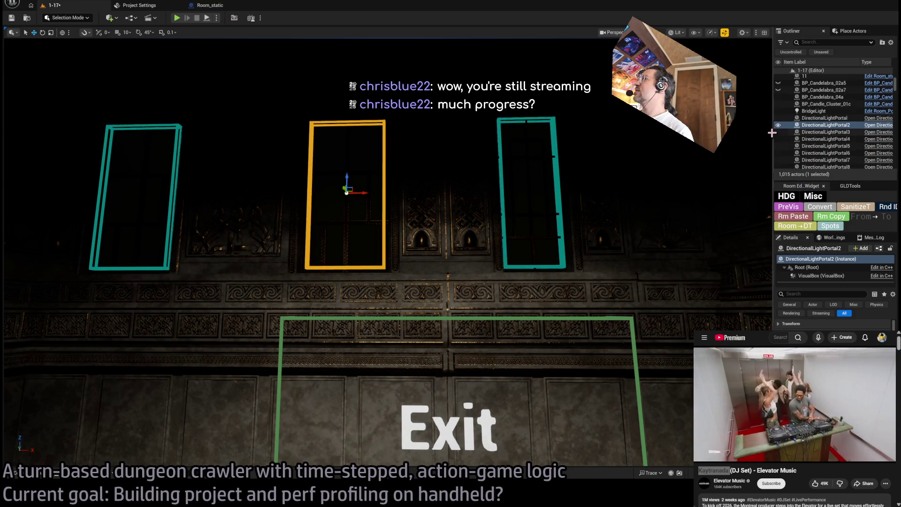
{"action": "mouse_move", "coordinate": [772, 133]}
{"action": "left_mouse_down"}
{"action": "mouse_move", "coordinate": [648, 139]}
{"action": "mouse_move", "coordinate": [779, 149]}
{"action": "left_mouse_up"}
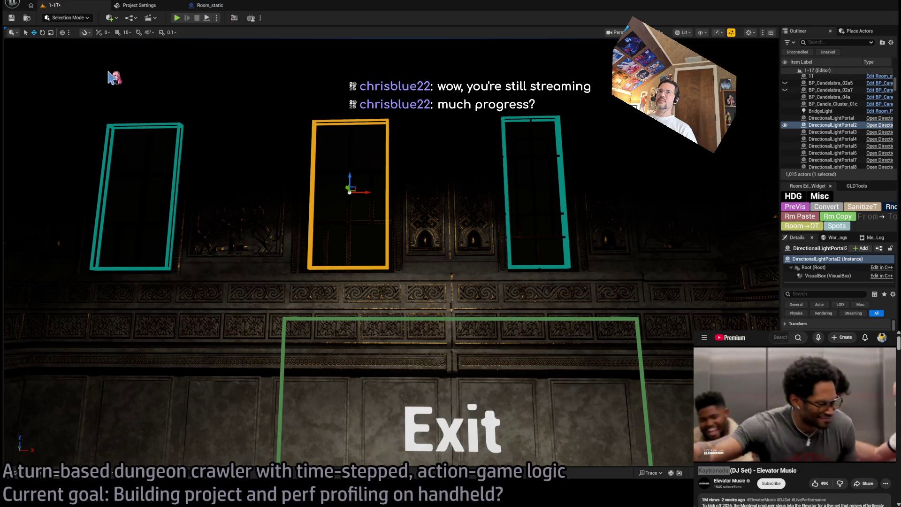
{"action": "key", "text": "ctrl+space"}
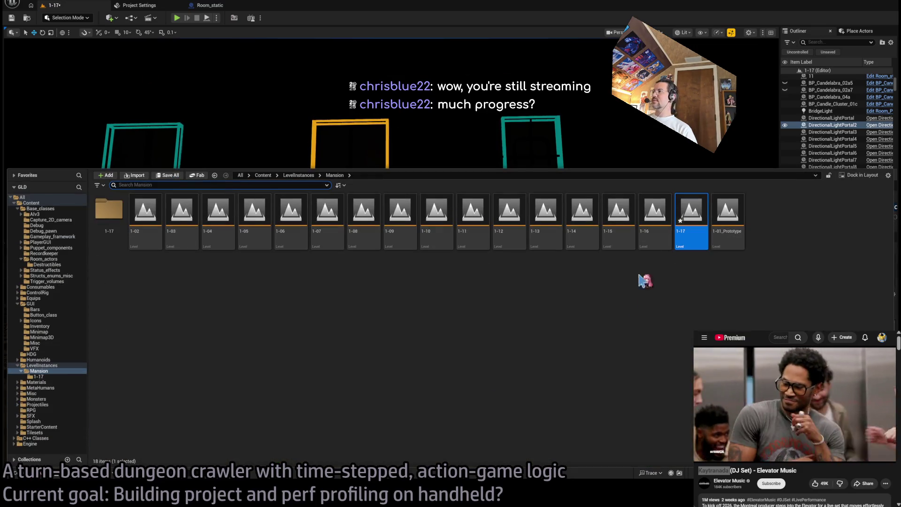
Open mansion level 1-16 and select its room controller
{"action": "left_click", "coordinate": [655, 220]}
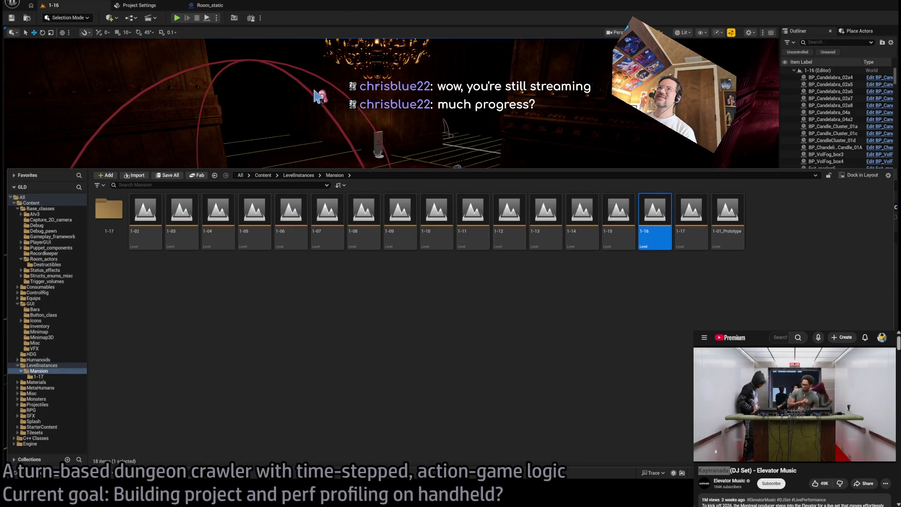
{"action": "left_click", "coordinate": [319, 97]}
{"action": "mouse_move", "coordinate": [375, 234]}
{"action": "left_mouse_down"}
{"action": "mouse_move", "coordinate": [451, 235]}
{"action": "mouse_move", "coordinate": [389, 229]}
{"action": "left_mouse_up"}
{"action": "left_click_drag", "start_coordinate": [469, 221], "coordinate": [445, 219]}
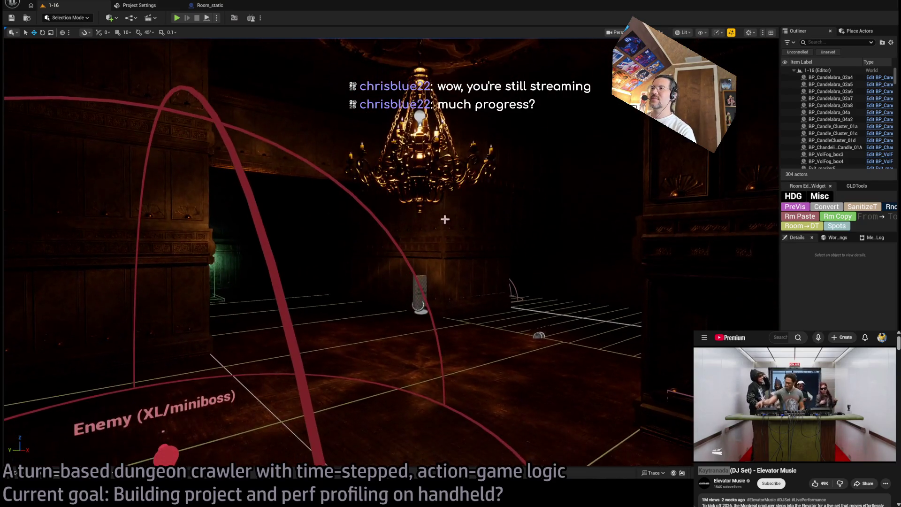
{"action": "left_click", "coordinate": [423, 281]}
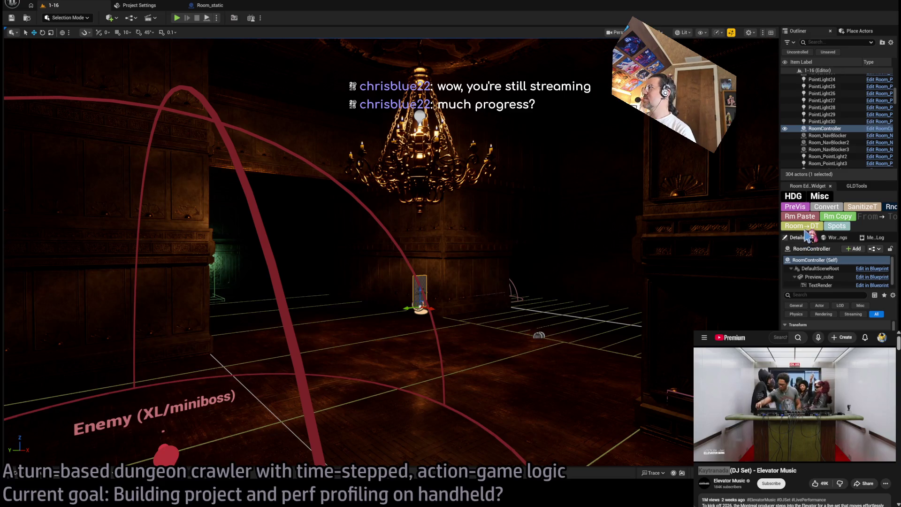
Switch to Unlit view, fly above the ceiling and bring up the Place Actors list
{"action": "left_click_drag", "start_coordinate": [390, 235], "coordinate": [389, 207]}
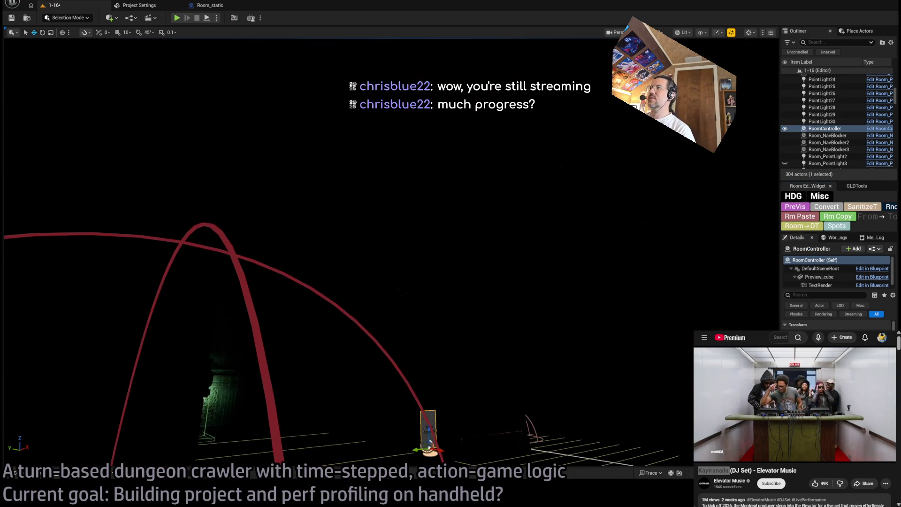
{"action": "key", "text": "alt+3"}
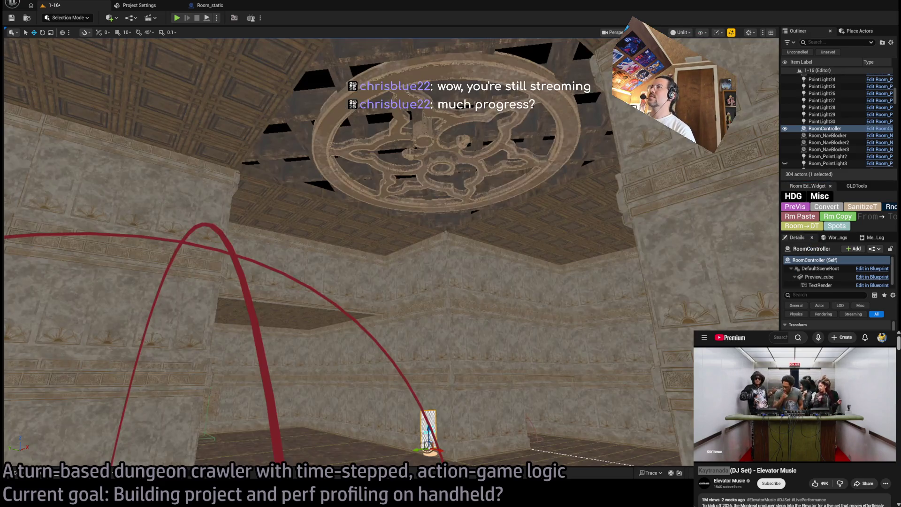
{"action": "mouse_move", "coordinate": [576, 262]}
{"action": "left_mouse_down"}
{"action": "mouse_move", "coordinate": [576, 226]}
{"action": "mouse_move", "coordinate": [581, 253]}
{"action": "left_mouse_up"}
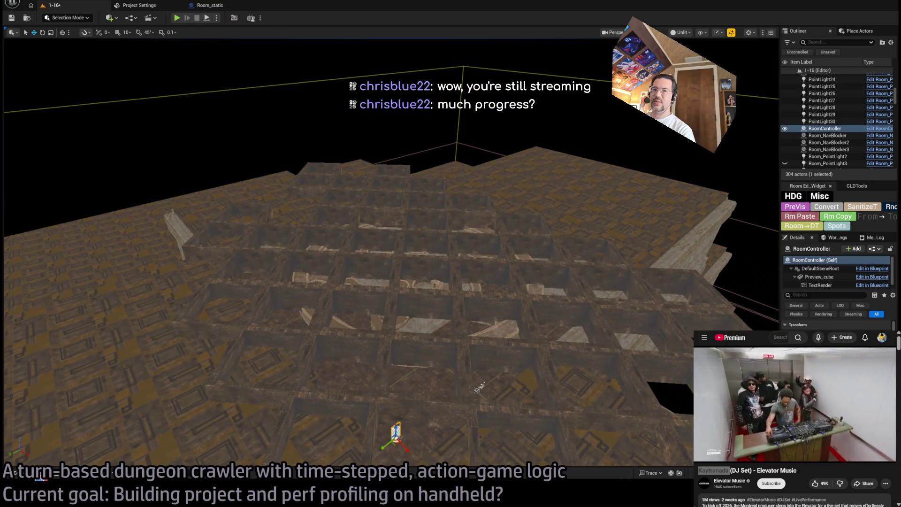
{"action": "key", "text": "ctrl+space"}
{"action": "left_click", "coordinate": [858, 31]}
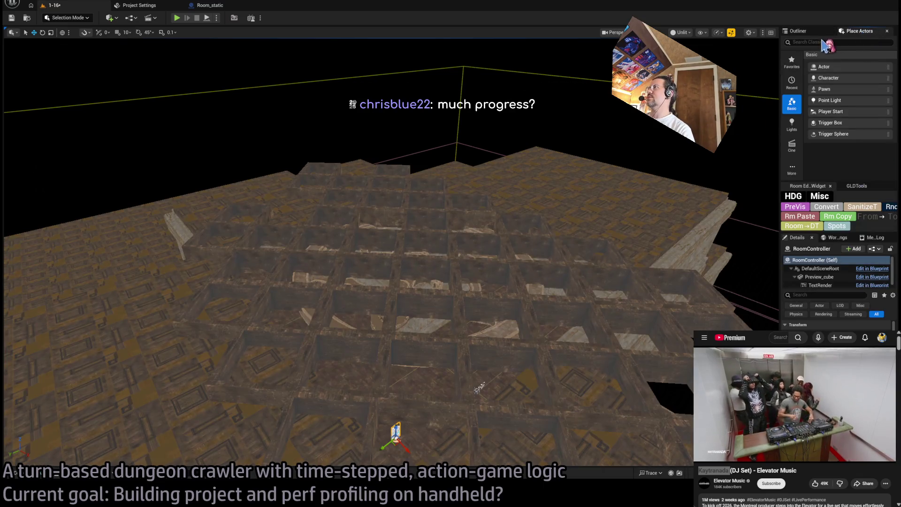
Search 'tal' and place a Directional Light Portal over the ceiling, enlarging it to cover the grate
{"action": "type", "text": "portal"}
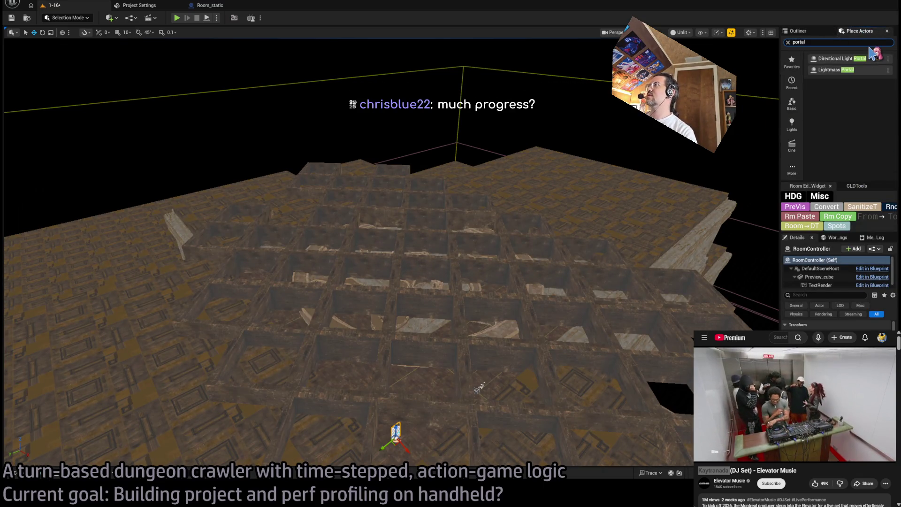
{"action": "mouse_move", "coordinate": [844, 56]}
{"action": "left_mouse_down"}
{"action": "mouse_move", "coordinate": [452, 296]}
{"action": "mouse_move", "coordinate": [408, 267]}
{"action": "mouse_move", "coordinate": [412, 261]}
{"action": "mouse_move", "coordinate": [414, 271]}
{"action": "left_mouse_up"}
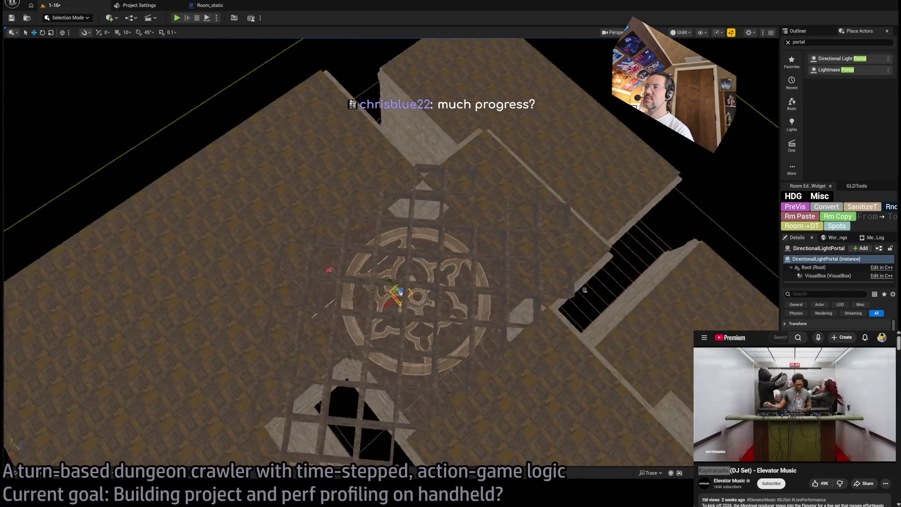
{"action": "key", "text": "e"}
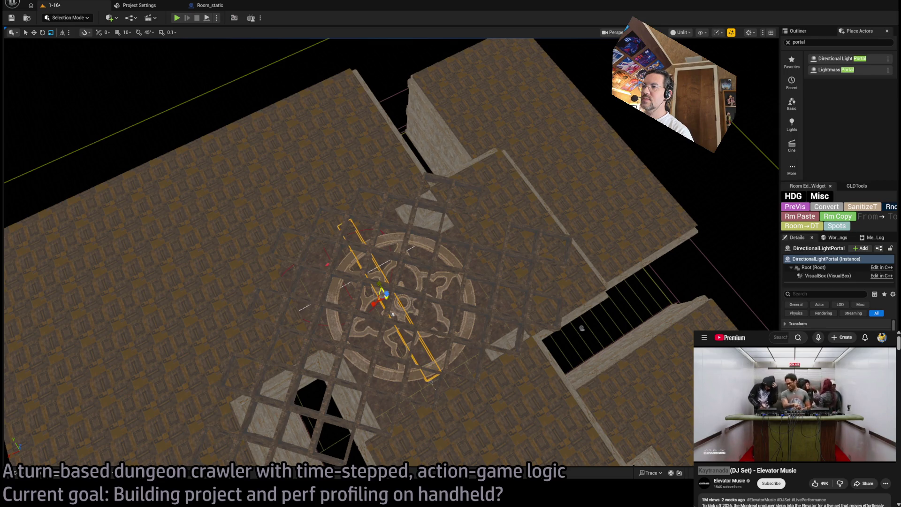
{"action": "key", "text": "w"}
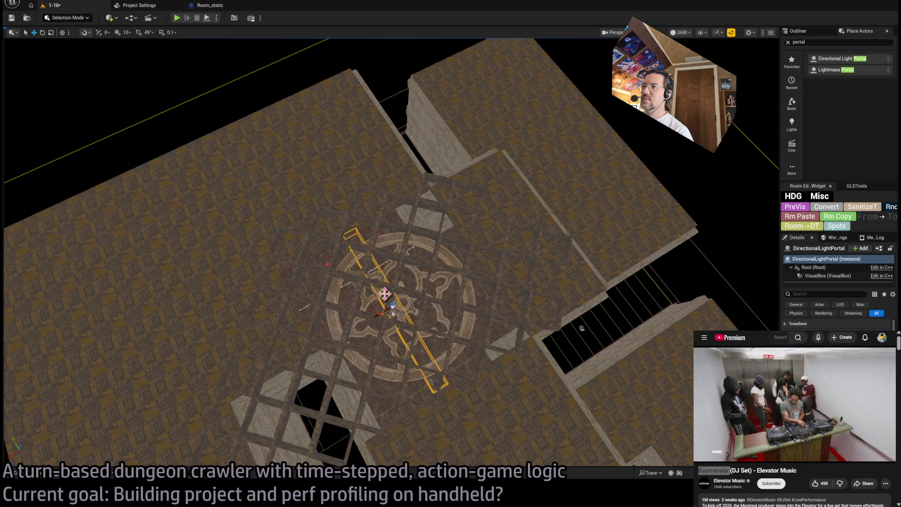
{"action": "left_click_drag", "start_coordinate": [383, 314], "coordinate": [391, 312]}
{"action": "key", "text": "w"}
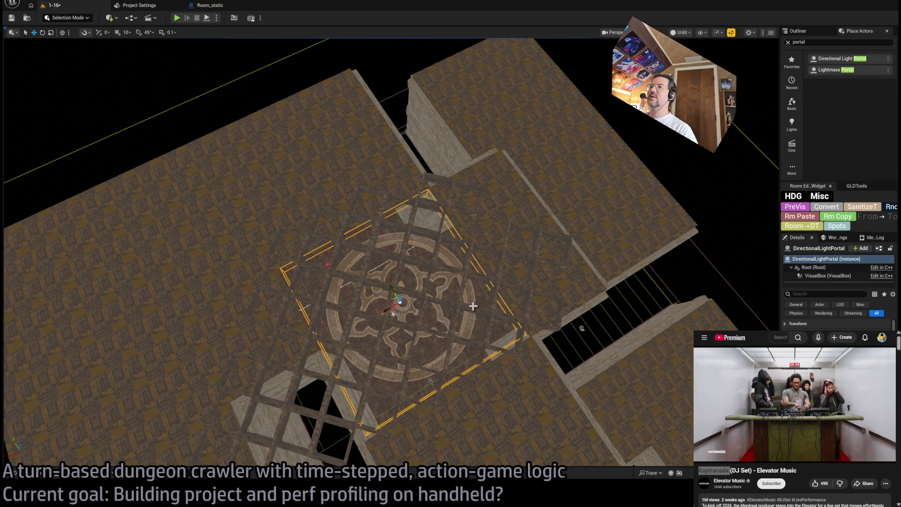
Check and resize the portal against the ceiling grate from above and below
{"action": "left_click_drag", "start_coordinate": [472, 306], "coordinate": [472, 305]}
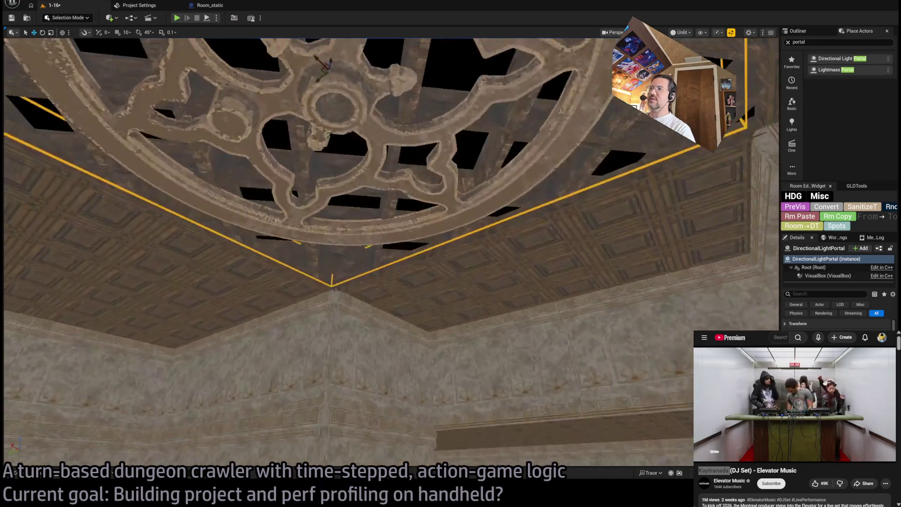
{"action": "left_click_drag", "start_coordinate": [413, 310], "coordinate": [414, 309]}
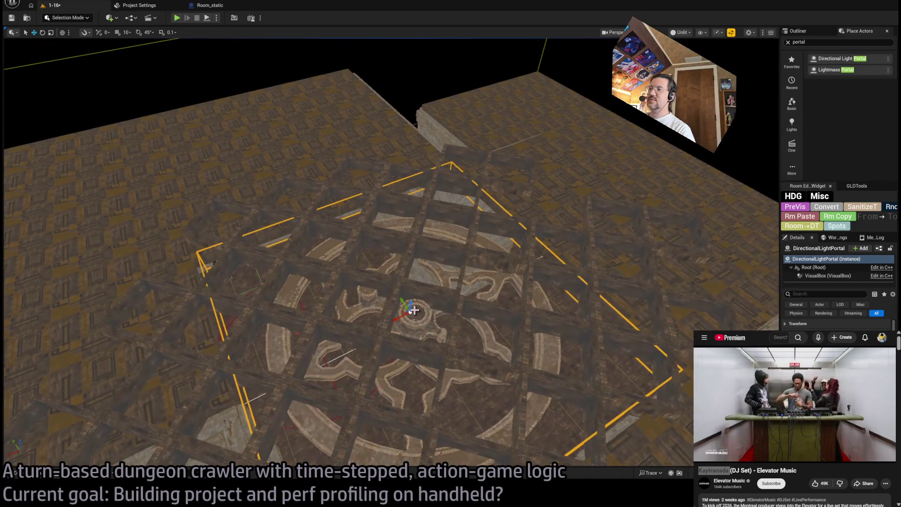
{"action": "key", "text": "r"}
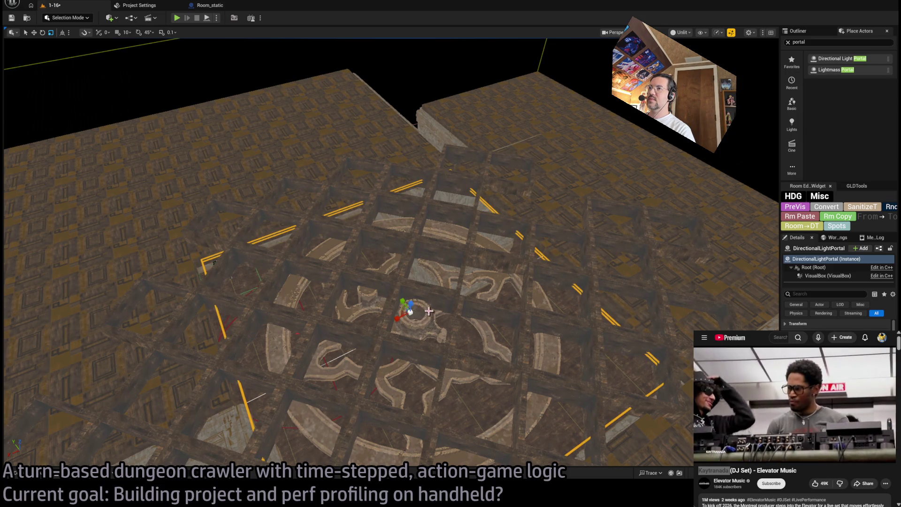
{"action": "left_click_drag", "start_coordinate": [428, 311], "coordinate": [441, 337]}
{"action": "key", "text": "w"}
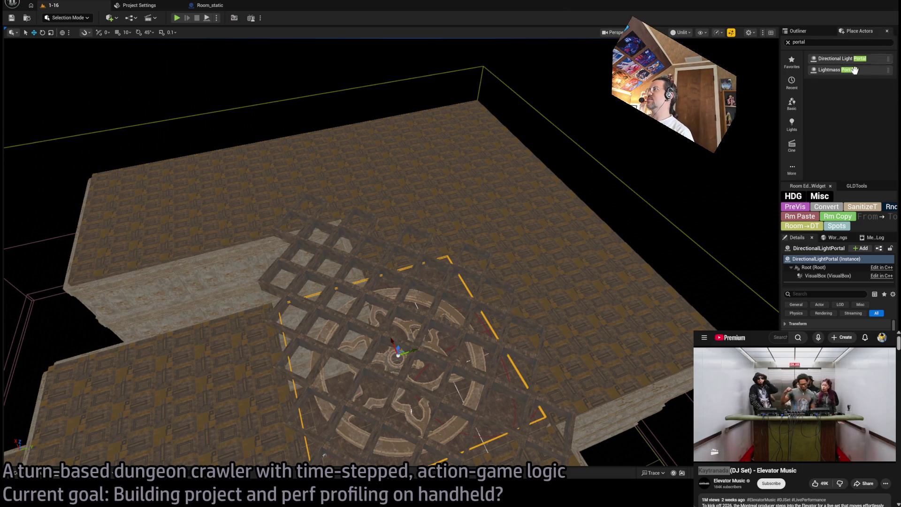
{"action": "left_click_drag", "start_coordinate": [547, 264], "coordinate": [469, 270]}
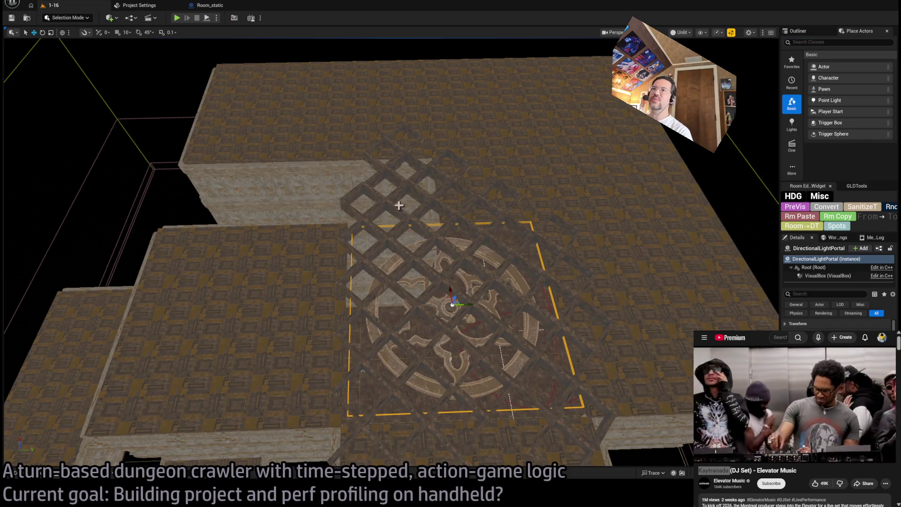
{"action": "mouse_move", "coordinate": [399, 205]}
{"action": "left_mouse_down"}
{"action": "mouse_move", "coordinate": [435, 384]}
{"action": "mouse_move", "coordinate": [378, 305]}
{"action": "mouse_move", "coordinate": [576, 251]}
{"action": "left_mouse_up"}
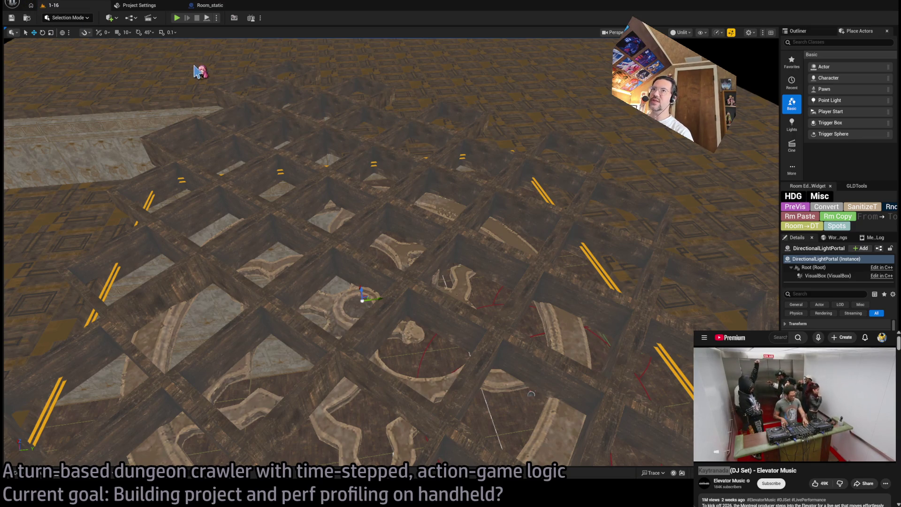
{"action": "left_click", "coordinate": [40, 475]}
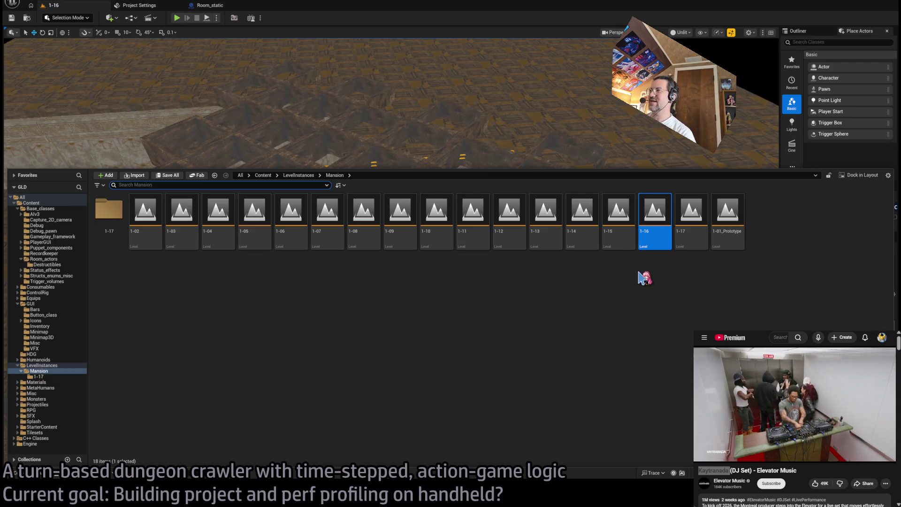
Open mansion level 1-02, paste the copied DirectionalLightPortal and select it above the ceiling
{"action": "left_click", "coordinate": [145, 211]}
{"action": "left_click", "coordinate": [687, 218]}
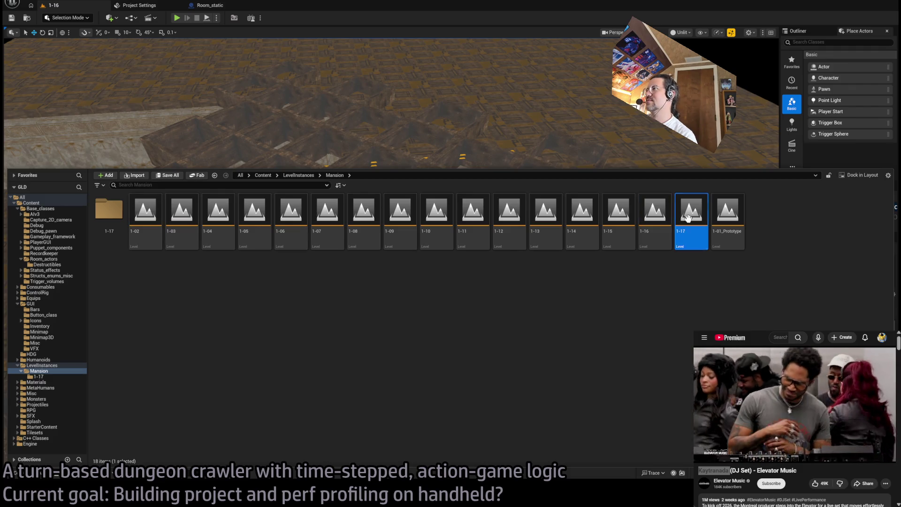
{"action": "left_click", "coordinate": [146, 214]}
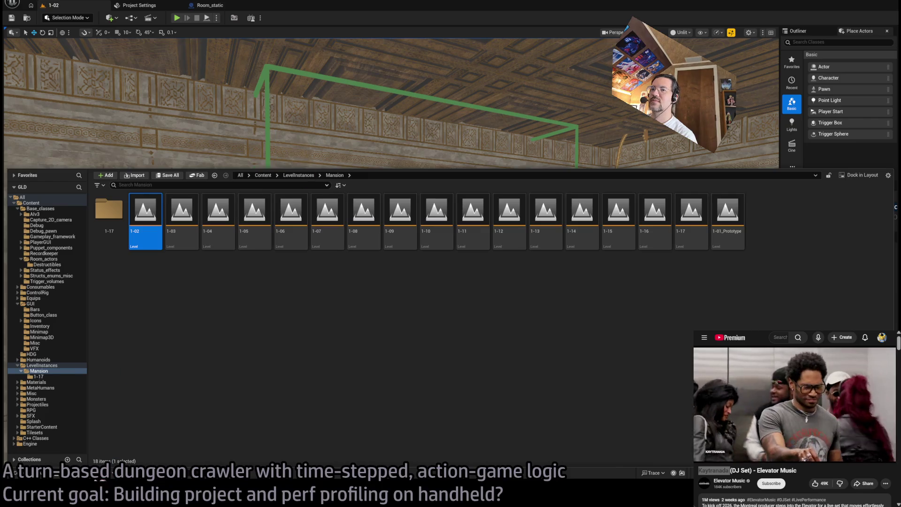
{"action": "key", "text": "ctrl+space"}
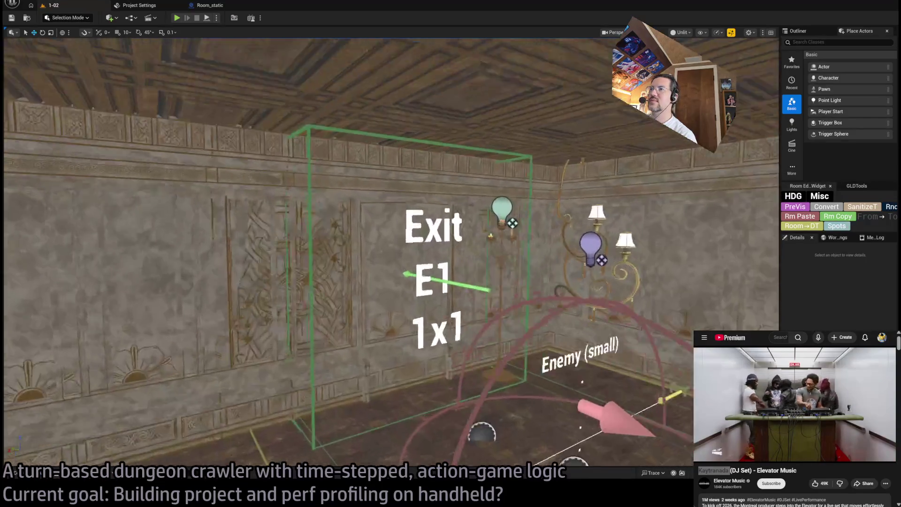
{"action": "left_click", "coordinate": [427, 289]}
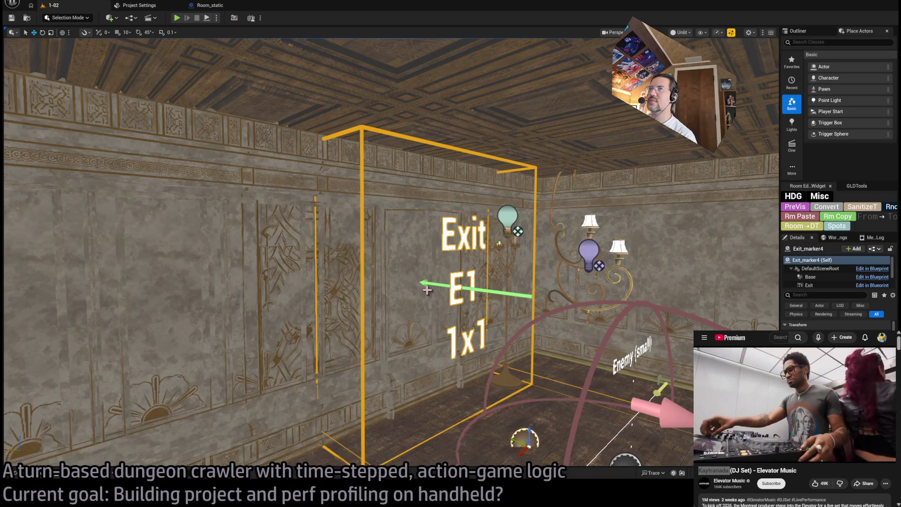
{"action": "left_click_drag", "start_coordinate": [427, 289], "coordinate": [442, 277]}
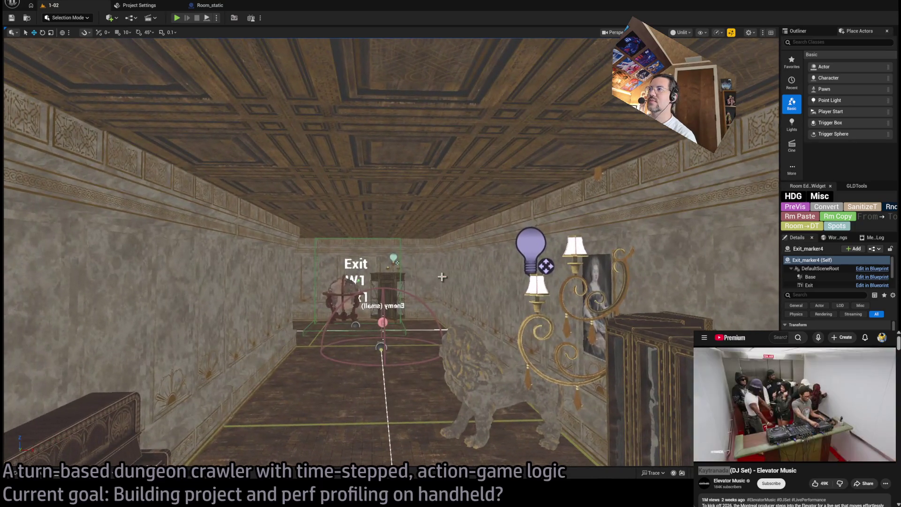
{"action": "left_click", "coordinate": [803, 218]}
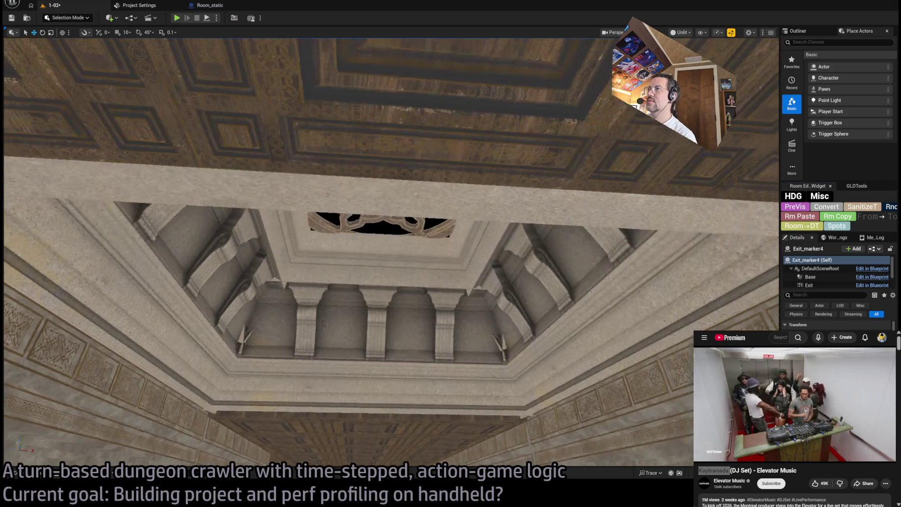
{"action": "scroll", "coordinate": [392, 253], "scroll_direction": "down", "scroll_amount": 10}
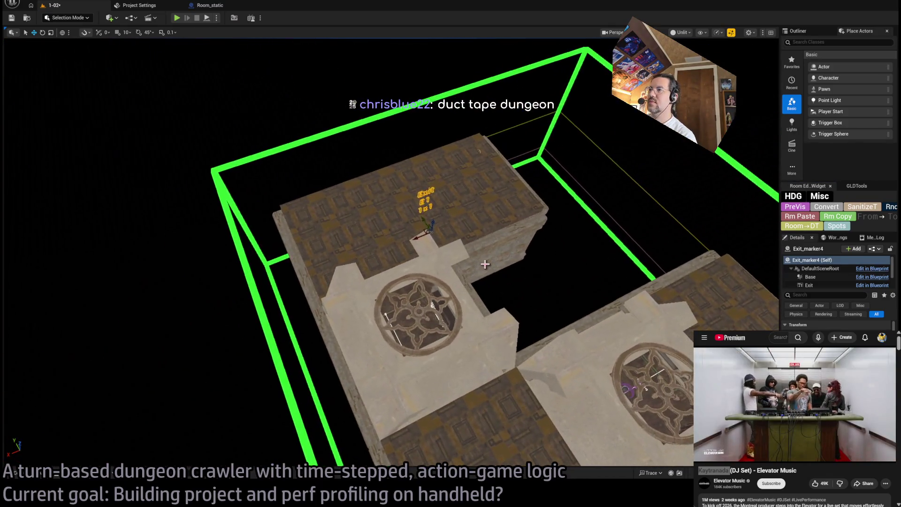
{"action": "left_click", "coordinate": [321, 218]}
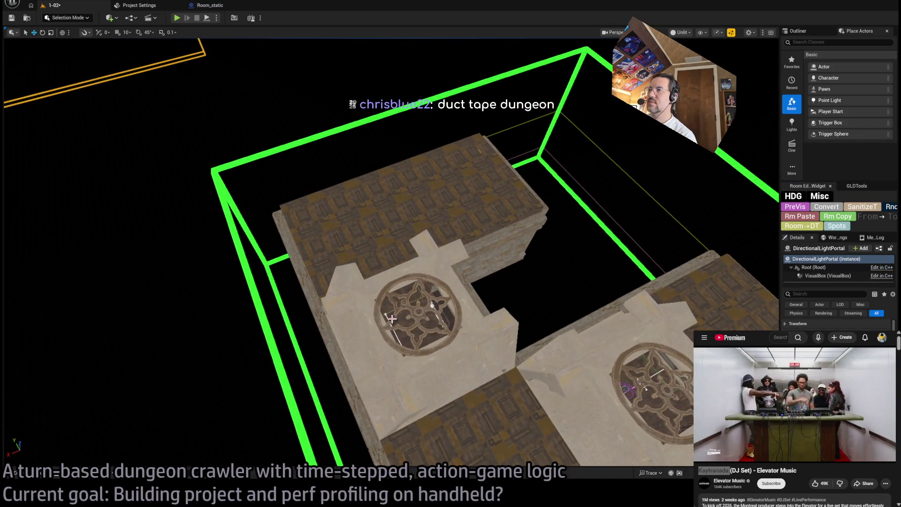
Move the portal down into the room and shrink it to frame the upper round skylight
{"action": "key", "text": "f"}
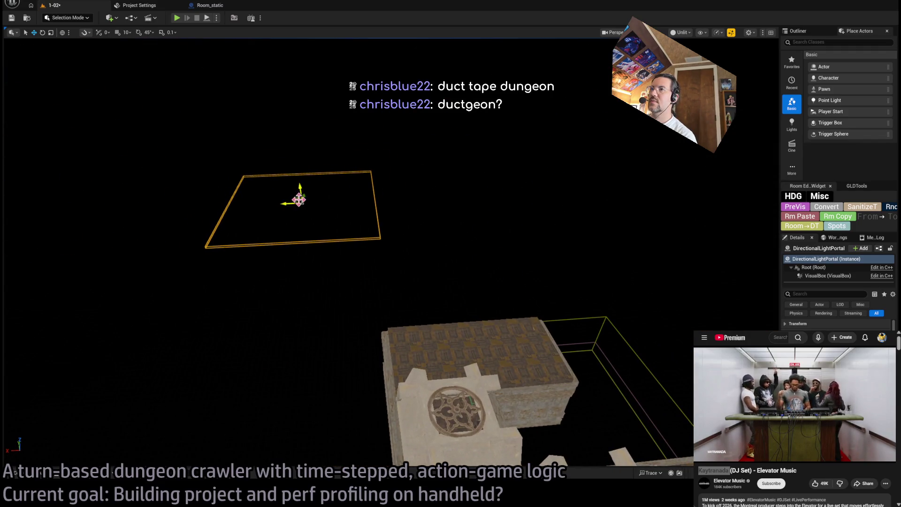
{"action": "left_click_drag", "start_coordinate": [299, 201], "coordinate": [471, 398]}
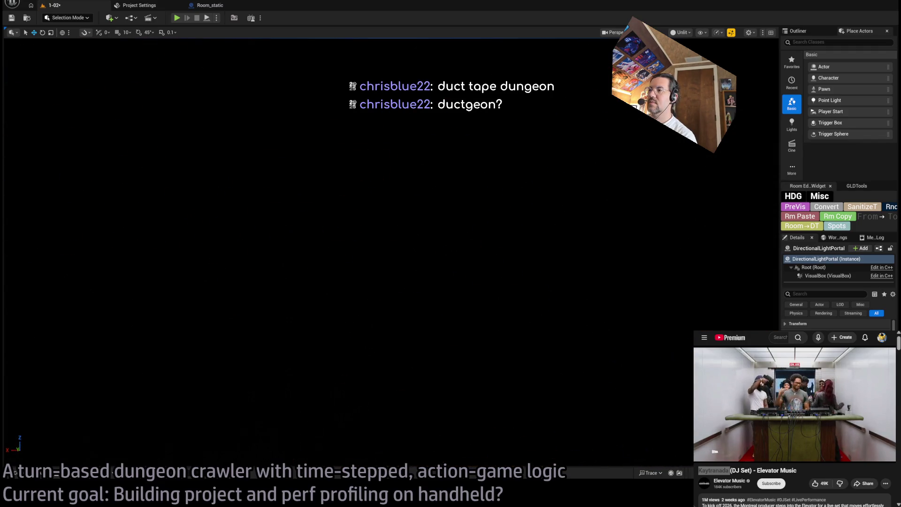
{"action": "key", "text": "f"}
{"action": "left_click_drag", "start_coordinate": [450, 137], "coordinate": [450, 225]}
{"action": "left_click_drag", "start_coordinate": [402, 178], "coordinate": [398, 228]}
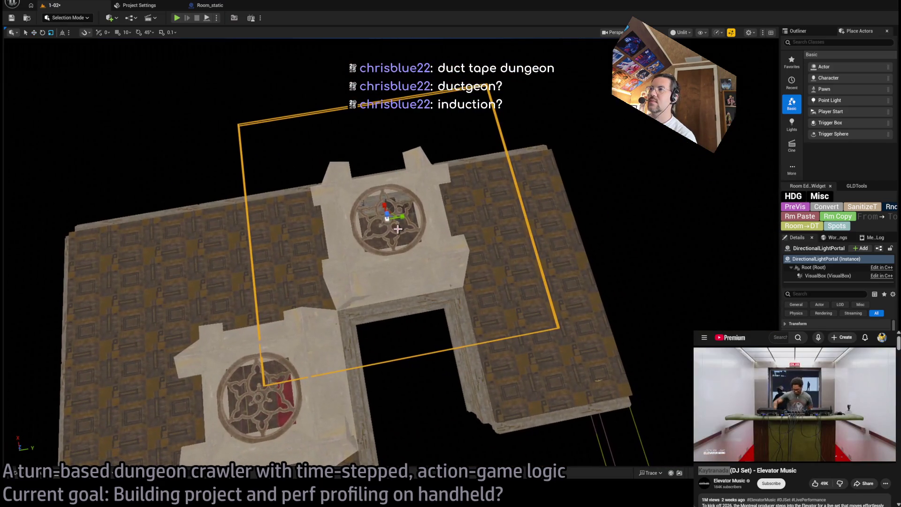
{"action": "left_click", "coordinate": [392, 214]}
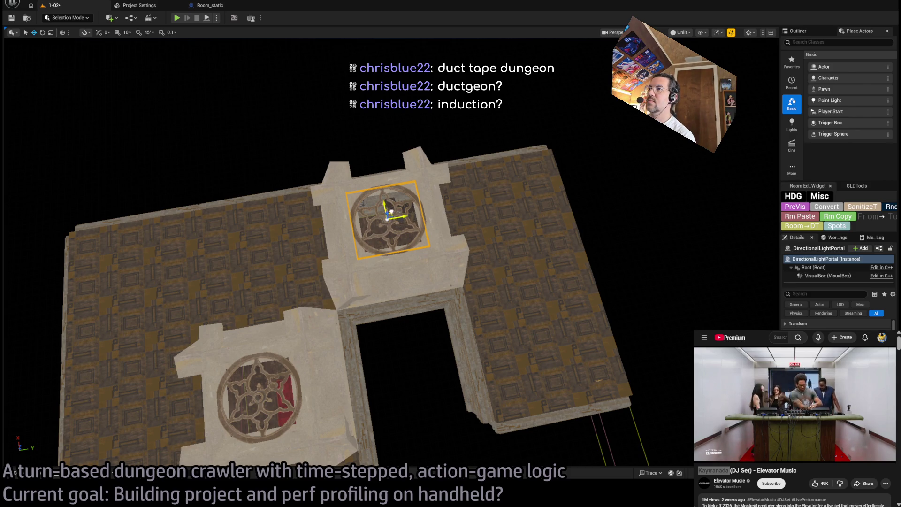
Alt-drag a copy onto the lower skylight, scale it to fit, then enlarge the music video
{"action": "mouse_move", "coordinate": [391, 214]}
{"action": "left_mouse_down"}
{"action": "mouse_move", "coordinate": [257, 382]}
{"action": "mouse_move", "coordinate": [266, 347]}
{"action": "left_mouse_up"}
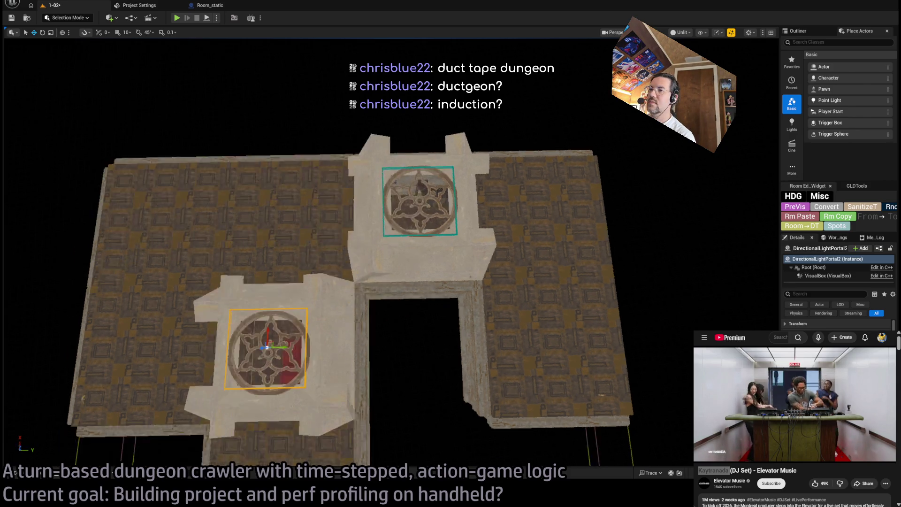
{"action": "key", "text": "f"}
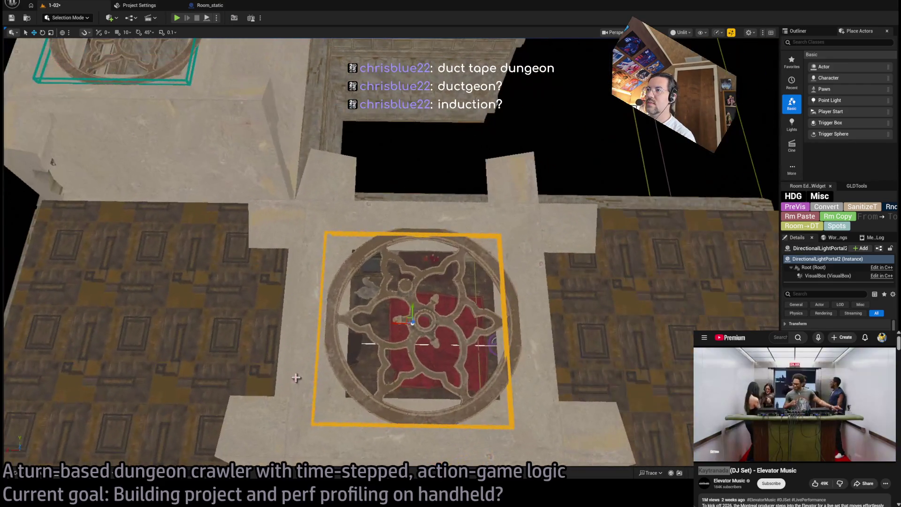
{"action": "mouse_move", "coordinate": [409, 319]}
{"action": "left_mouse_down"}
{"action": "mouse_move", "coordinate": [413, 328]}
{"action": "mouse_move", "coordinate": [397, 317]}
{"action": "mouse_move", "coordinate": [374, 361]}
{"action": "left_mouse_up"}
{"action": "key", "text": "w"}
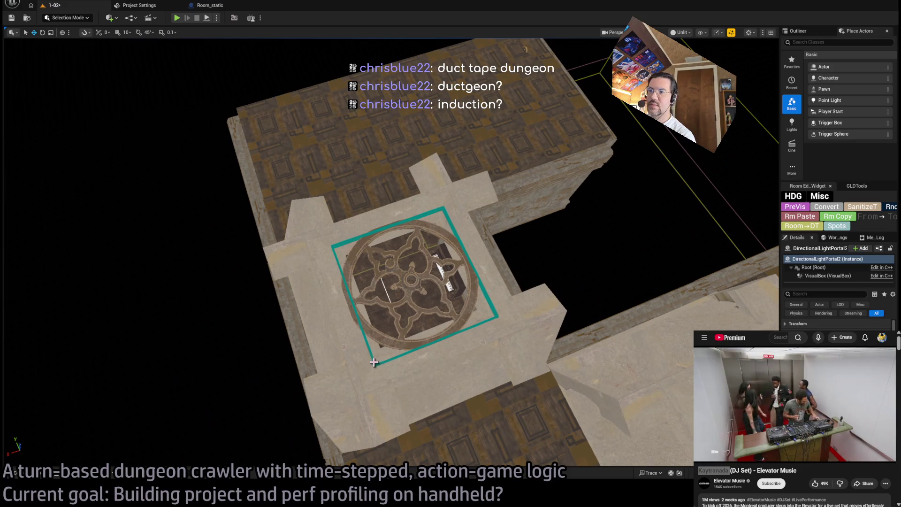
{"action": "left_click", "coordinate": [405, 327]}
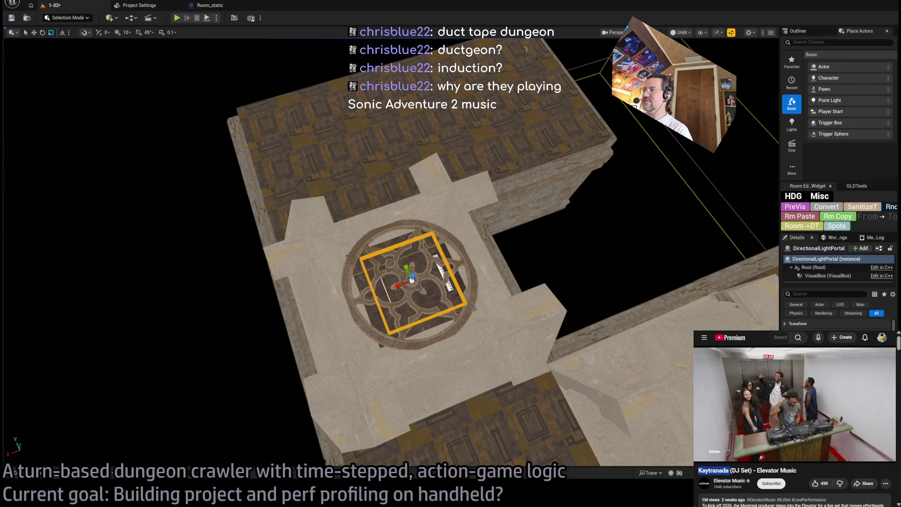
{"action": "left_click_drag", "start_coordinate": [693, 331], "coordinate": [303, 107]}
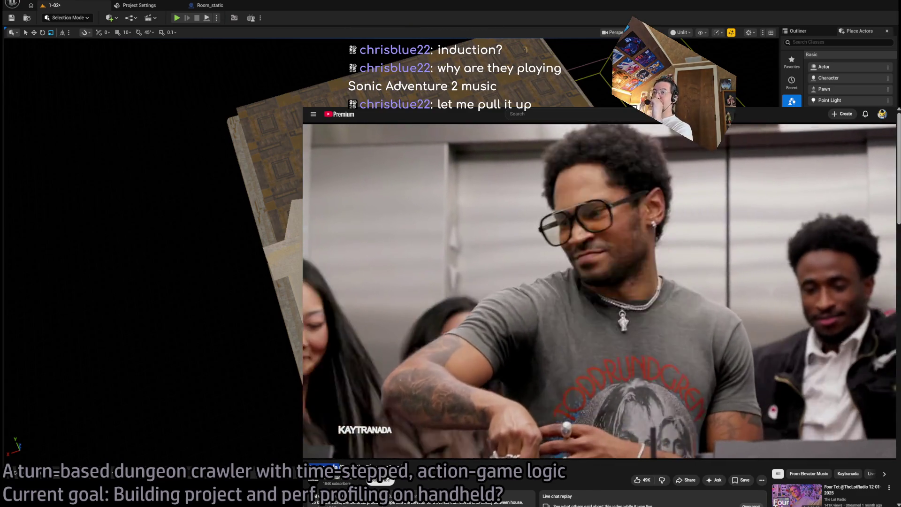
Expand the DJ set's description and the tracklist comment to find the current song
{"action": "scroll", "coordinate": [337, 325], "scroll_direction": "down", "scroll_amount": 5}
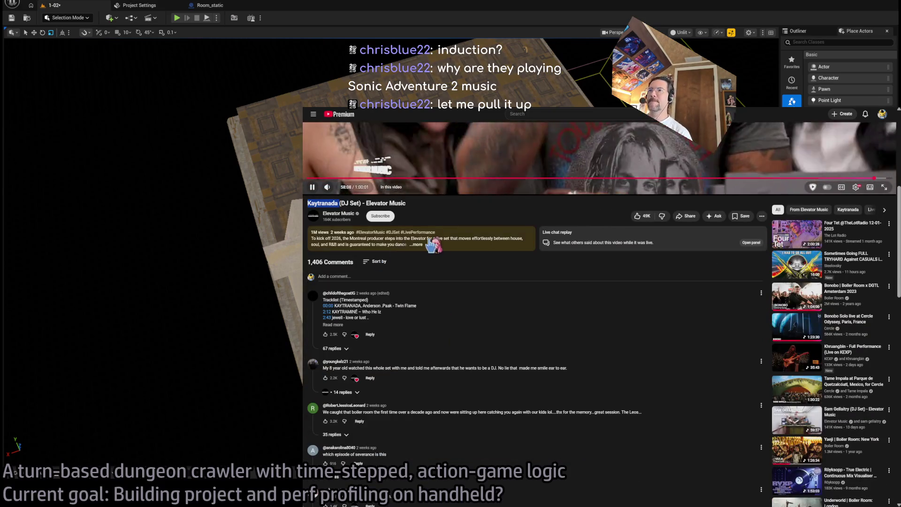
{"action": "left_click", "coordinate": [429, 246]}
{"action": "scroll", "coordinate": [469, 393], "scroll_direction": "down", "scroll_amount": 5}
{"action": "scroll", "coordinate": [467, 390], "scroll_direction": "up", "scroll_amount": 5}
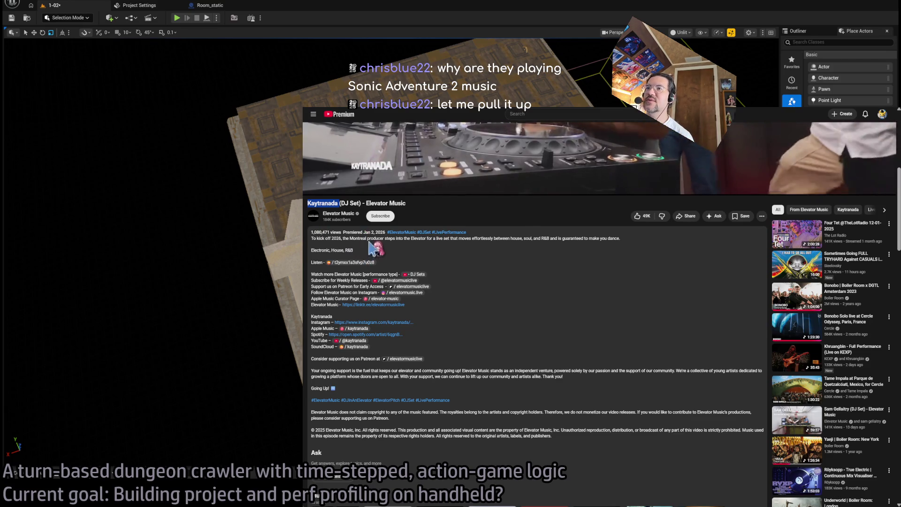
{"action": "scroll", "coordinate": [443, 379], "scroll_direction": "down", "scroll_amount": 10}
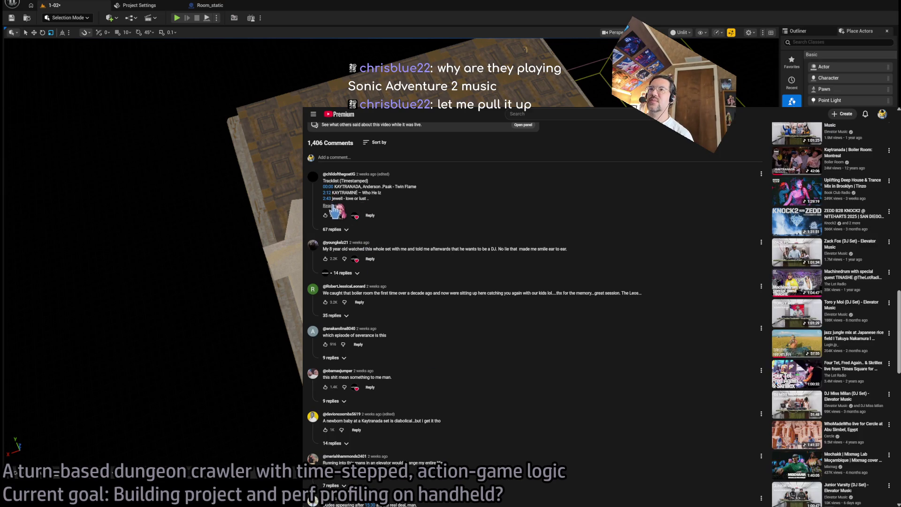
{"action": "left_click", "coordinate": [332, 205]}
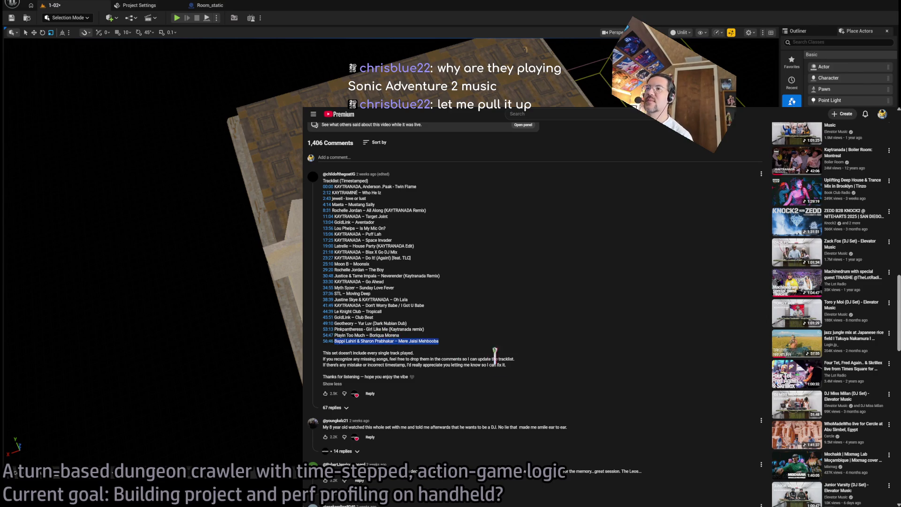
{"action": "scroll", "coordinate": [525, 359], "scroll_direction": "up", "scroll_amount": 15}
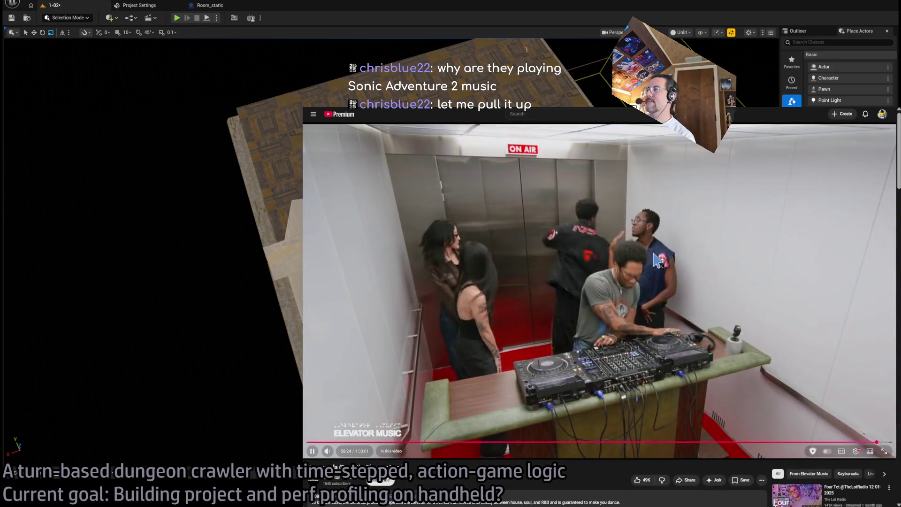
{"action": "scroll", "coordinate": [479, 298], "scroll_direction": "down", "scroll_amount": 15}
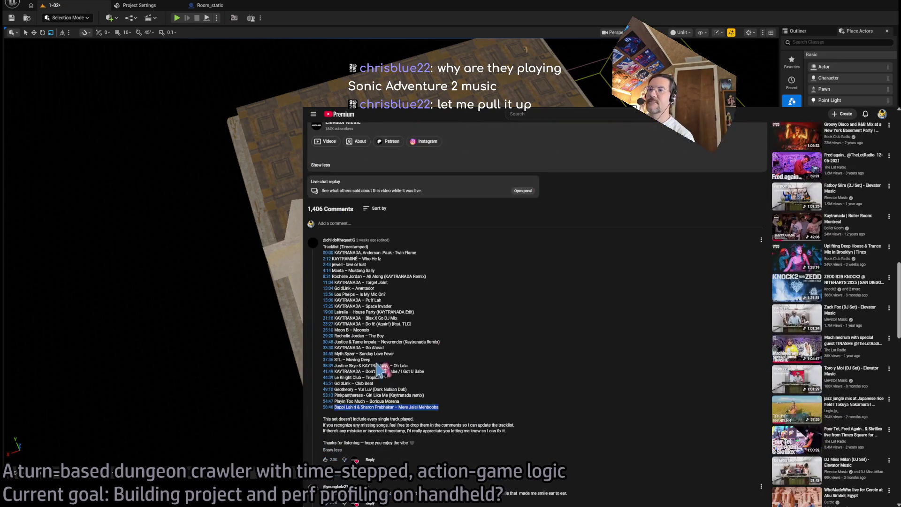
{"action": "scroll", "coordinate": [414, 403], "scroll_direction": "up", "scroll_amount": 15}
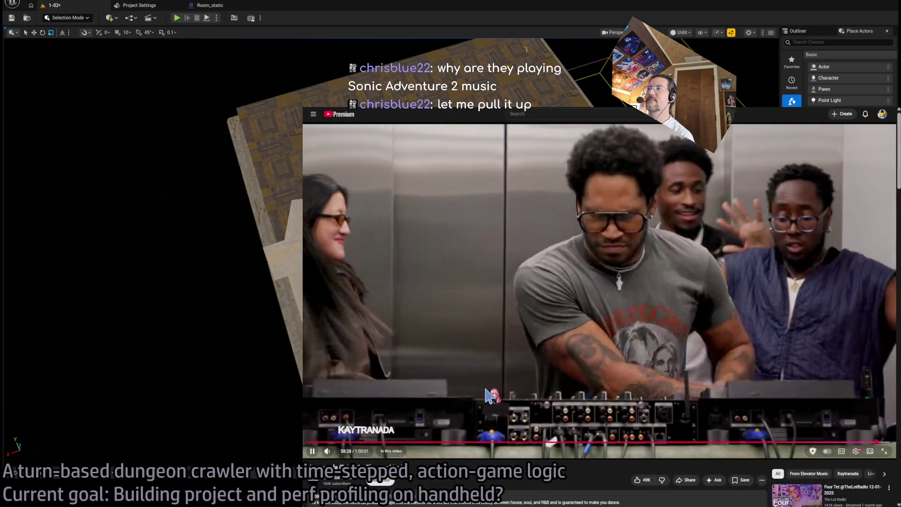
Search YouTube in a new tab for Mere Jaisi Mehbooba and open the first result
{"action": "key", "text": "ctrl+t"}
{"action": "key", "text": "ctrl+v"}
{"action": "key", "text": "Return"}
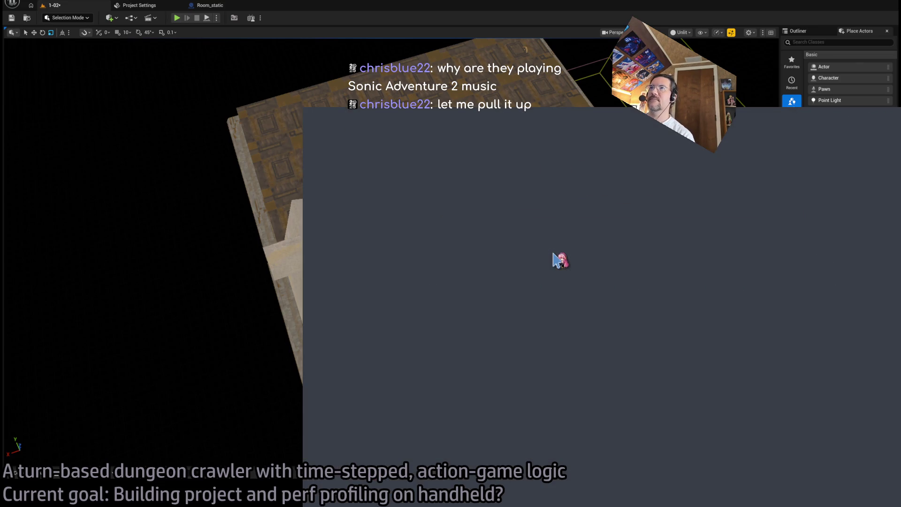
{"action": "left_click", "coordinate": [576, 283]}
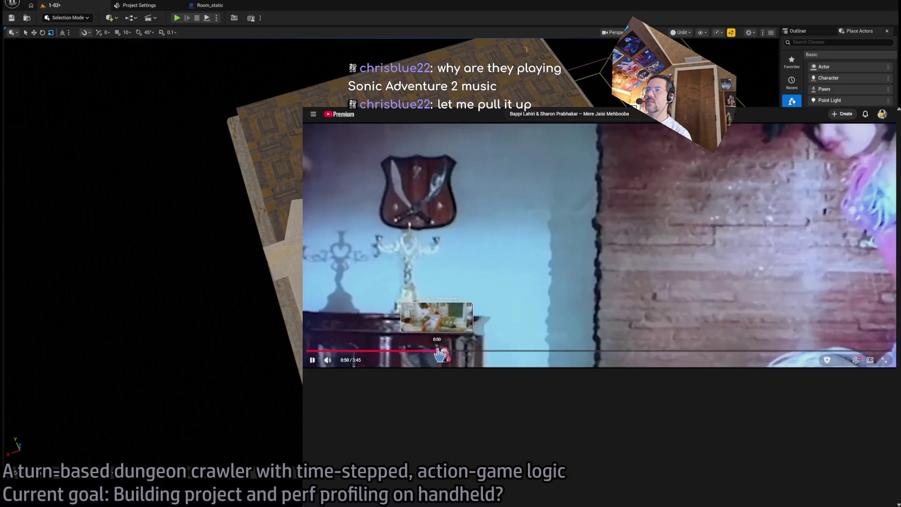
Skip the song to 0:50, read its description, then shrink the browser to reveal level 1-02
{"action": "left_click_drag", "start_coordinate": [439, 355], "coordinate": [437, 355]}
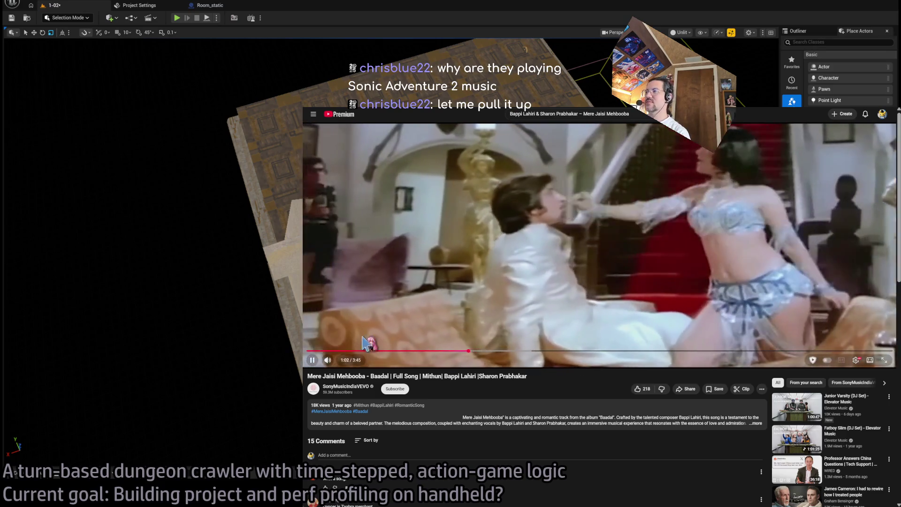
{"action": "left_click", "coordinate": [492, 415]}
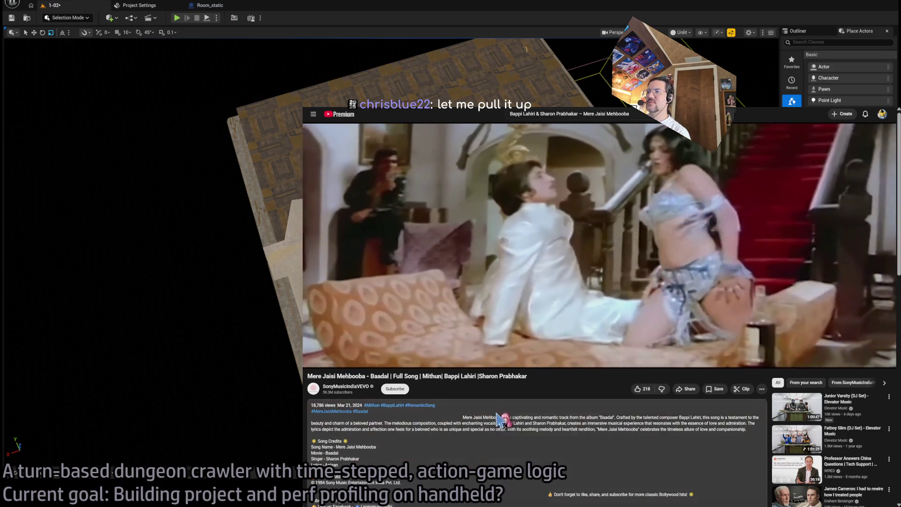
{"action": "scroll", "coordinate": [457, 454], "scroll_direction": "down", "scroll_amount": 2}
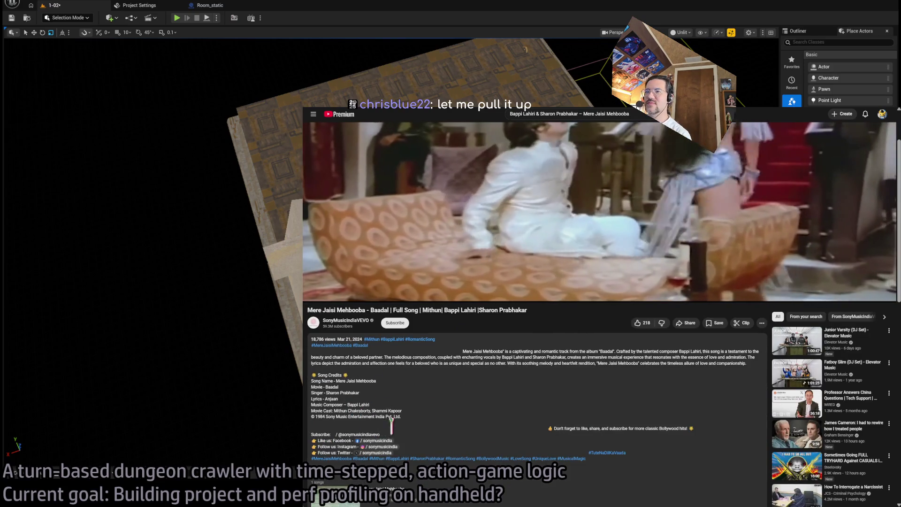
{"action": "scroll", "coordinate": [498, 428], "scroll_direction": "up", "scroll_amount": 2}
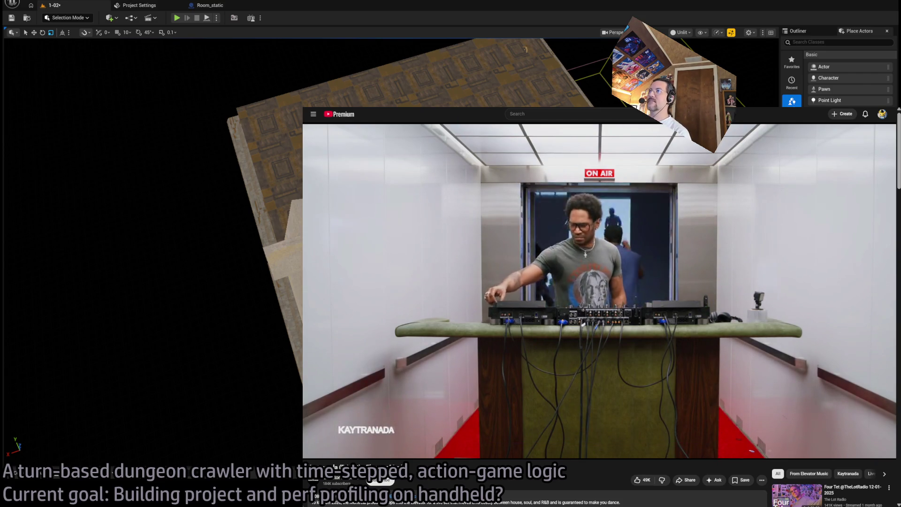
{"action": "key", "text": "super+Down"}
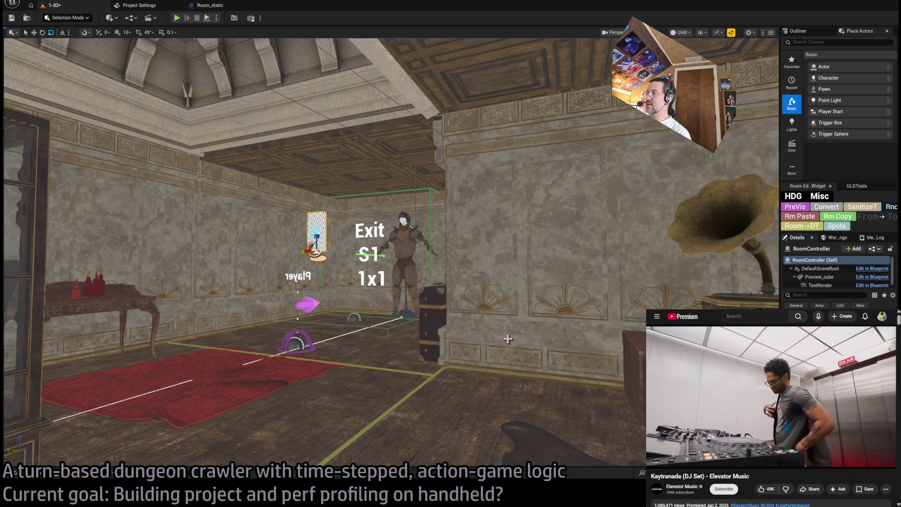
Open mansion level 1-03 from the Content Drawer
{"action": "key", "text": "ctrl+space"}
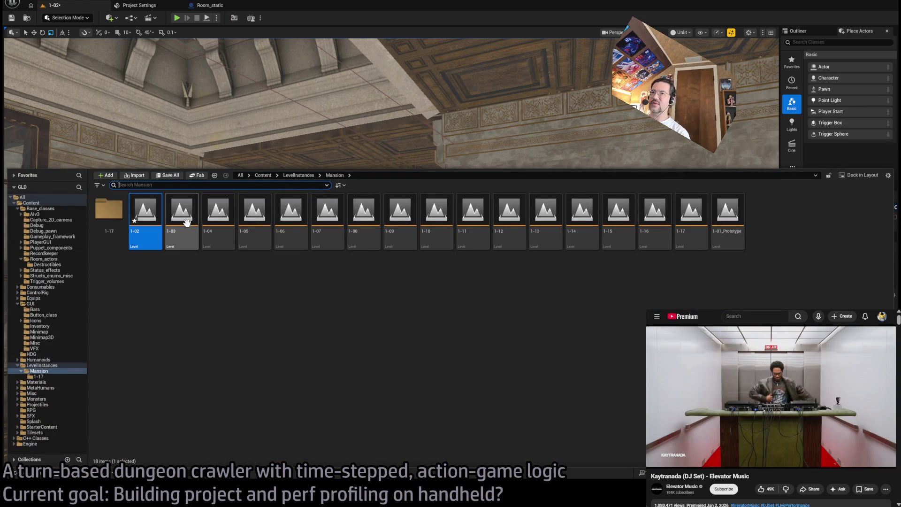
{"action": "key", "text": "Right"}
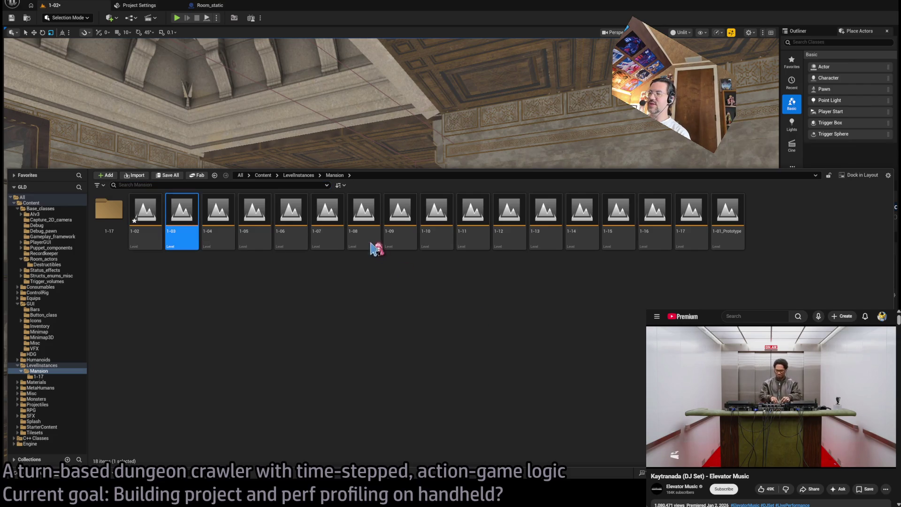
{"action": "key", "text": "Return"}
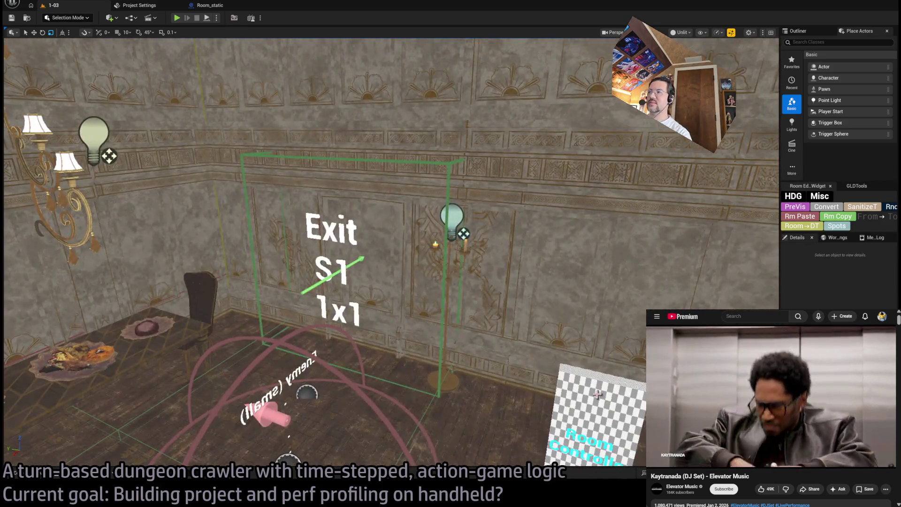
Select the RoomController, regenerate its PreVis, and fly the view outside to the barred windows
{"action": "left_click", "coordinate": [597, 393]}
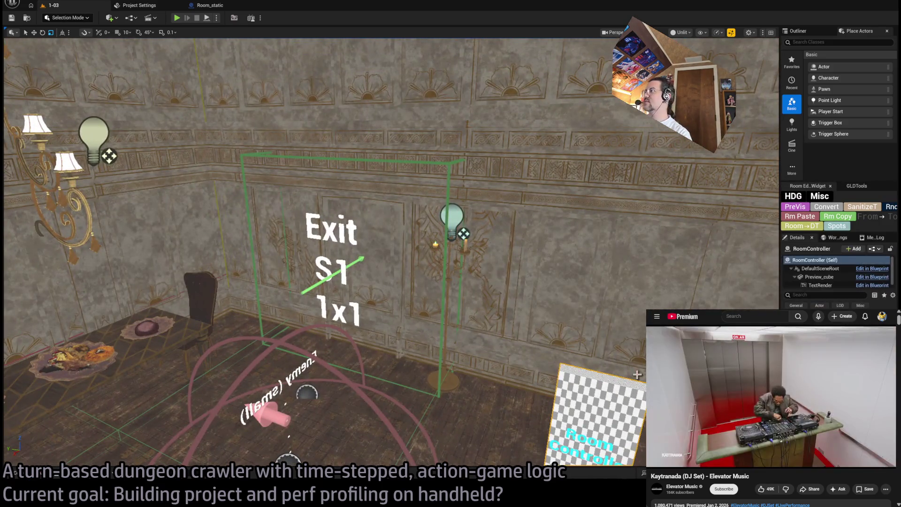
{"action": "key", "text": "w"}
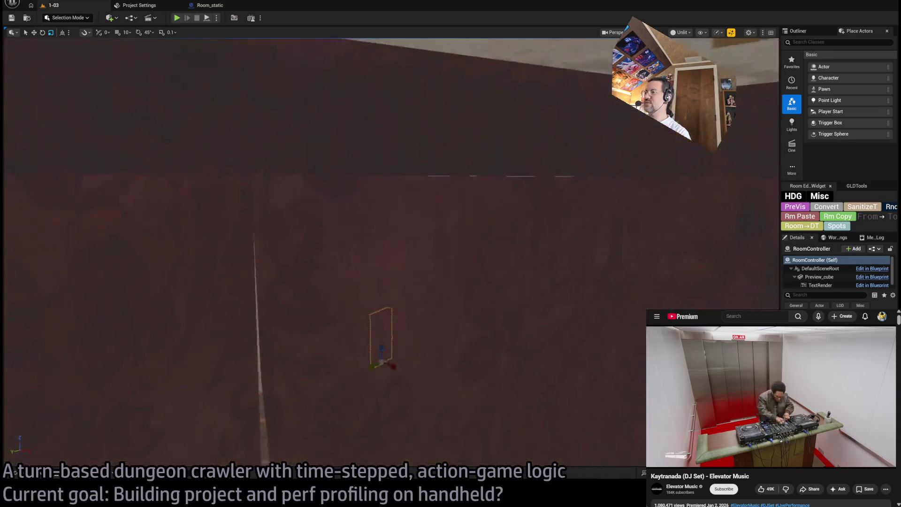
{"action": "key", "text": "w"}
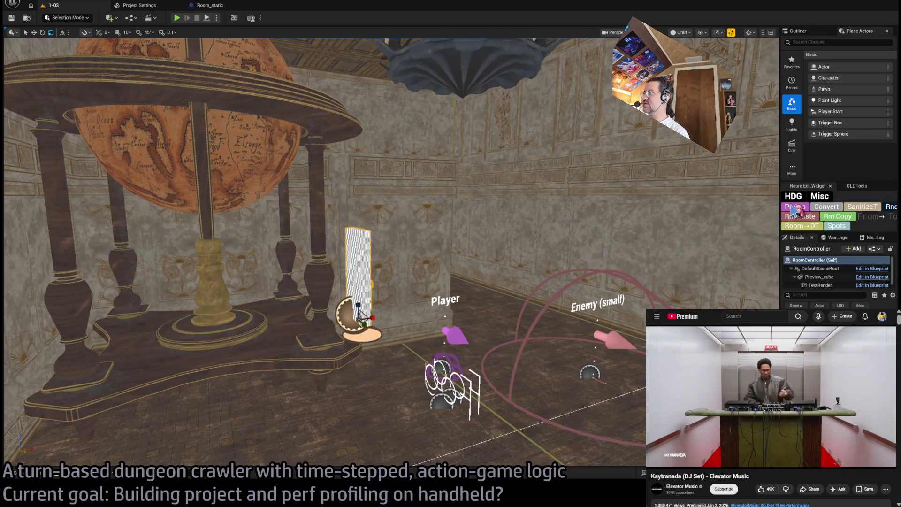
{"action": "left_click", "coordinate": [792, 209]}
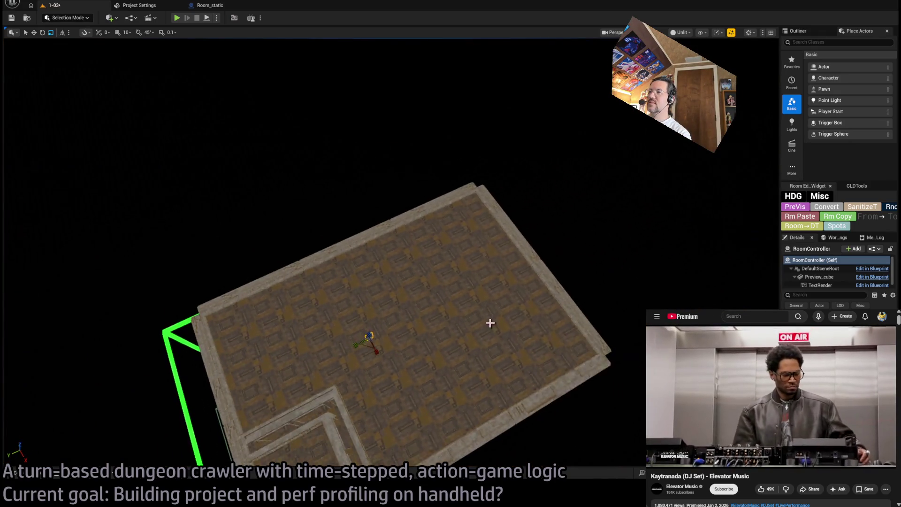
{"action": "key", "text": "g"}
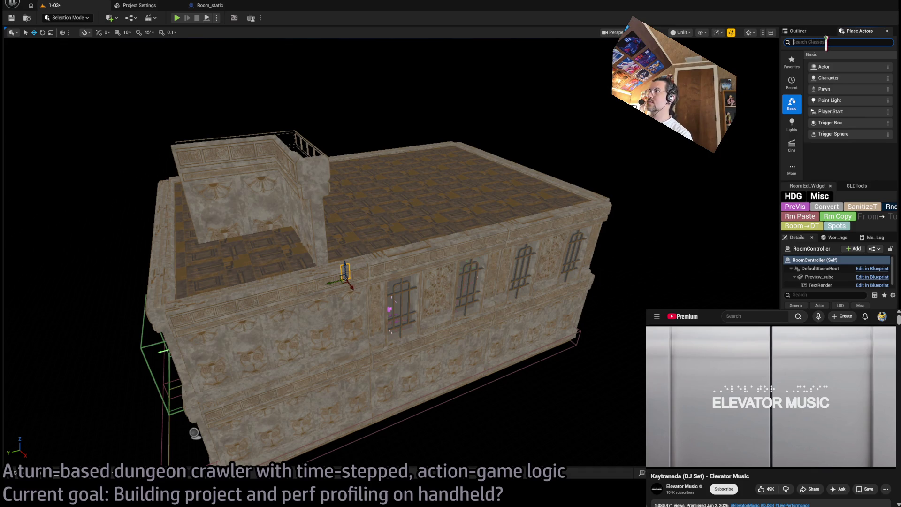
Search Place Actors for 'portal' and drop a Directional Light Portal into a window
{"action": "type", "text": "portal"}
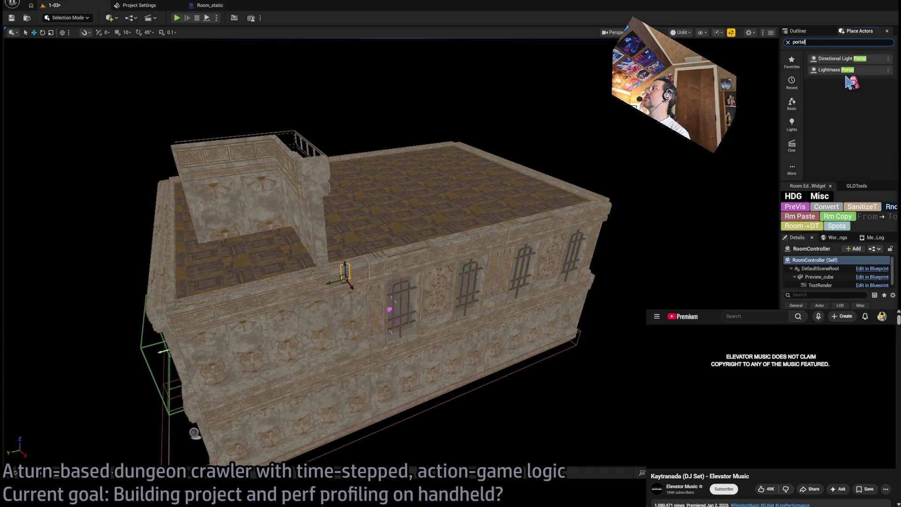
{"action": "mouse_move", "coordinate": [851, 57]}
{"action": "left_mouse_down"}
{"action": "mouse_move", "coordinate": [432, 376]}
{"action": "mouse_move", "coordinate": [400, 299]}
{"action": "left_mouse_up"}
{"action": "key", "text": "f"}
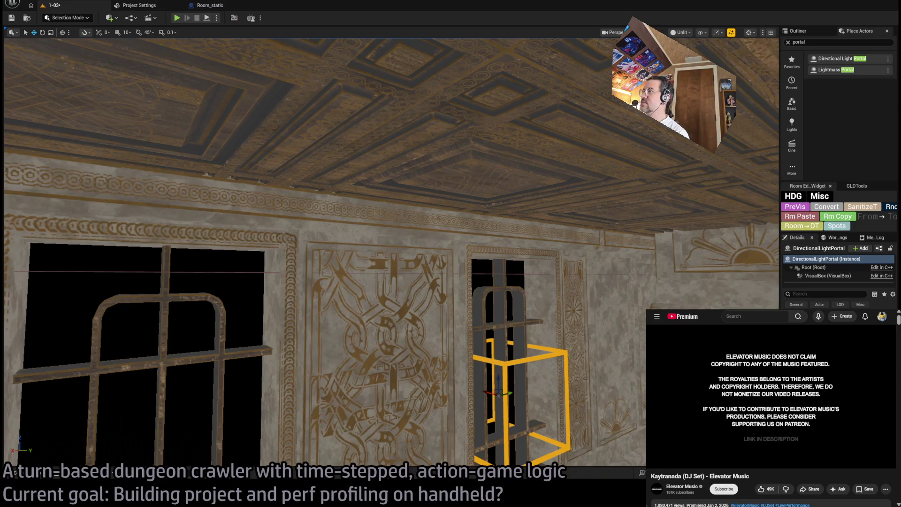
Check the ChatGPT chat, then load the Google homepage in the browser
{"action": "key", "text": "alt+Tab"}
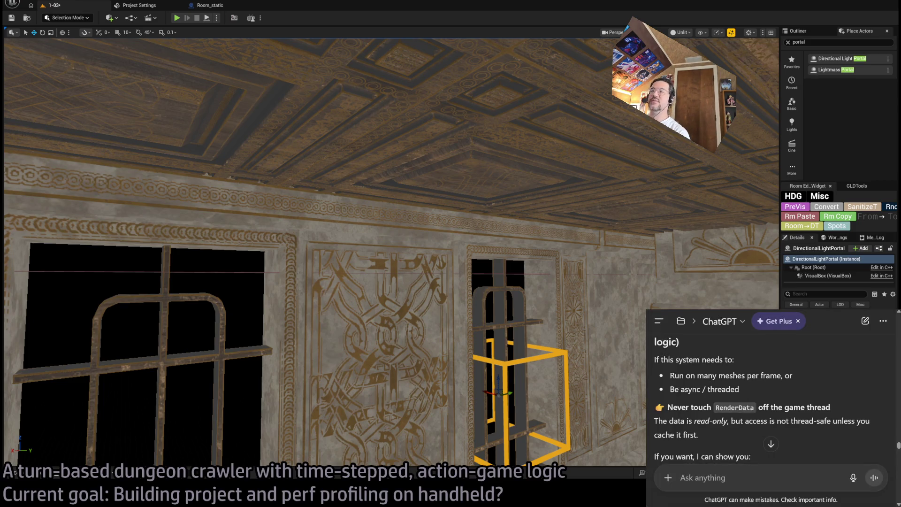
{"action": "left_click_drag", "start_coordinate": [646, 310], "coordinate": [477, 204]}
{"action": "scroll", "coordinate": [720, 352], "scroll_direction": "down", "scroll_amount": 5}
{"action": "scroll", "coordinate": [720, 352], "scroll_direction": "down", "scroll_amount": 5}
{"action": "key", "text": "alt+Tab"}
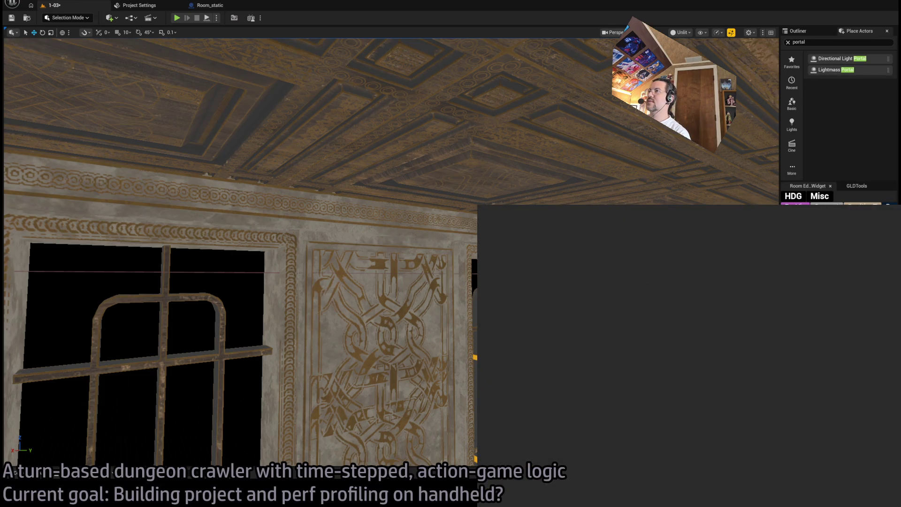
{"action": "key", "text": "ctrl+l"}
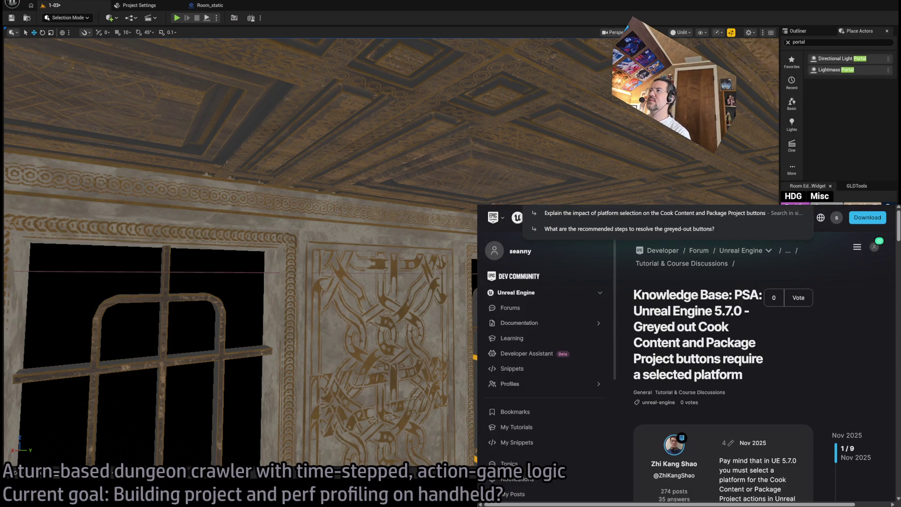
{"action": "type", "text": "google"}
{"action": "key", "text": "Return"}
{"action": "key", "text": "alt+Tab"}
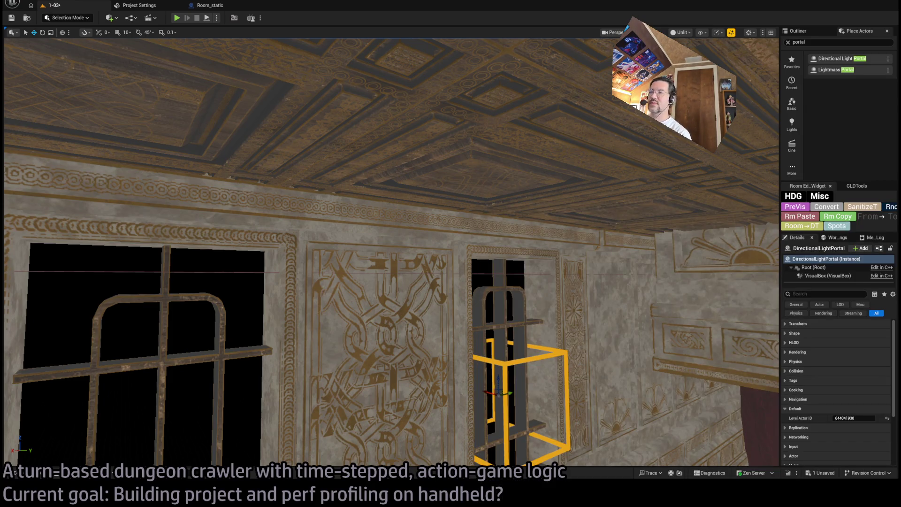
Scale the Directional Light Portal to fill the barred window opening
{"action": "key", "text": "f"}
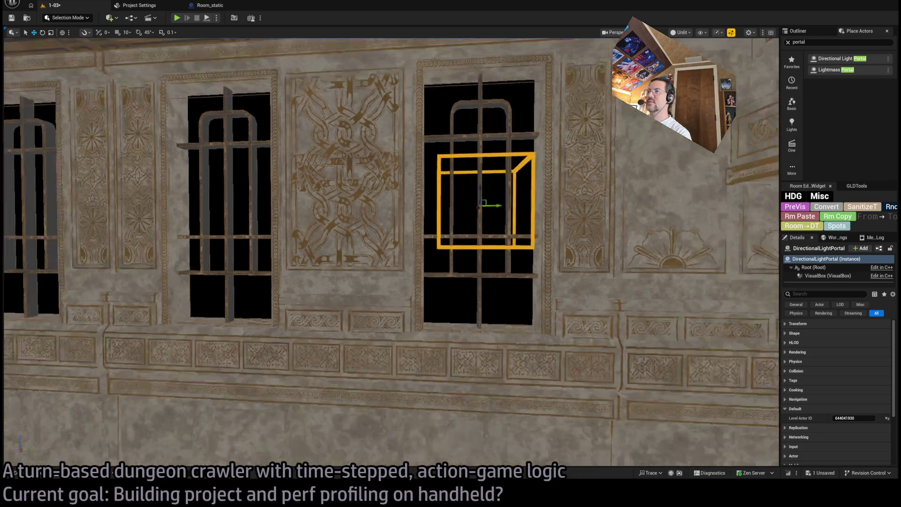
{"action": "key", "text": "e"}
{"action": "key", "text": "r"}
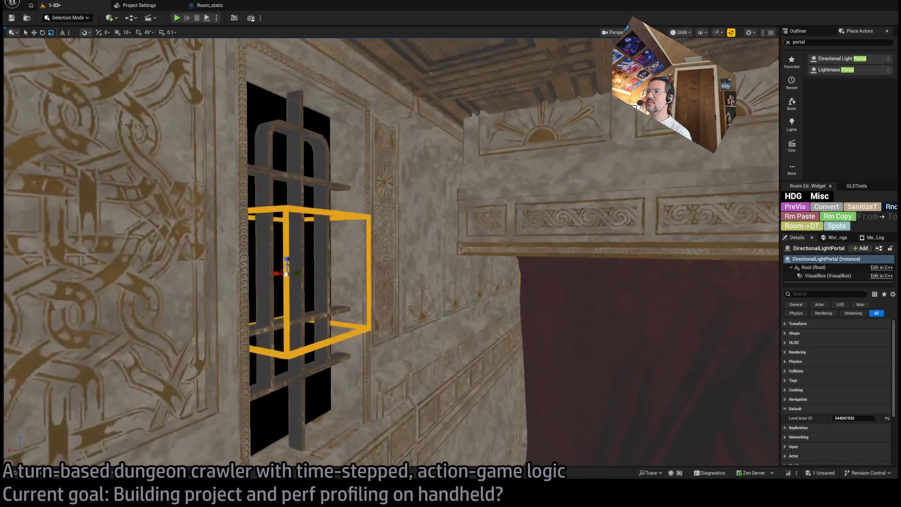
{"action": "left_click_drag", "start_coordinate": [362, 274], "coordinate": [362, 274]}
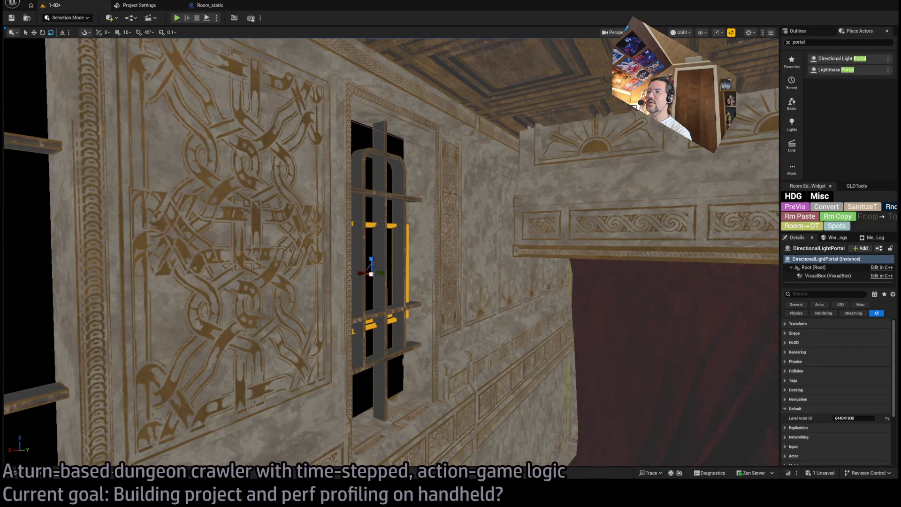
{"action": "key", "text": "f"}
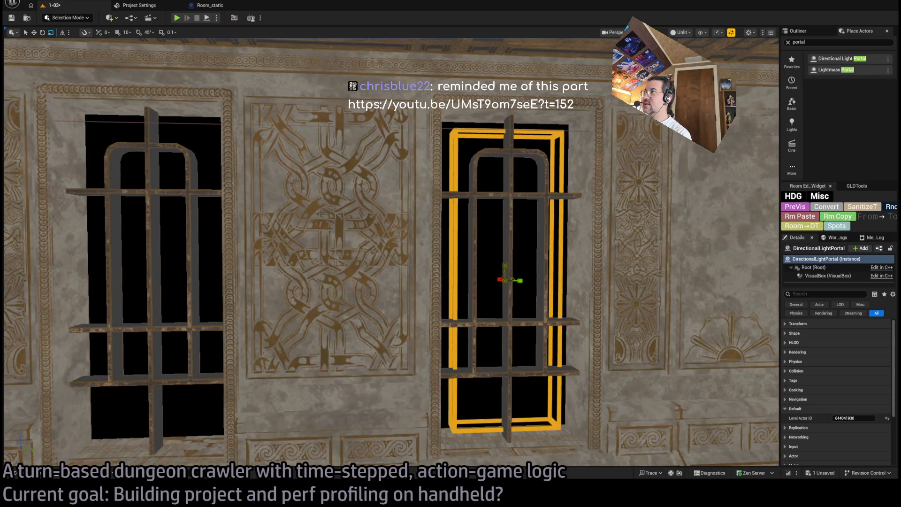
{"action": "scroll", "coordinate": [391, 252], "scroll_direction": "down", "scroll_amount": 5}
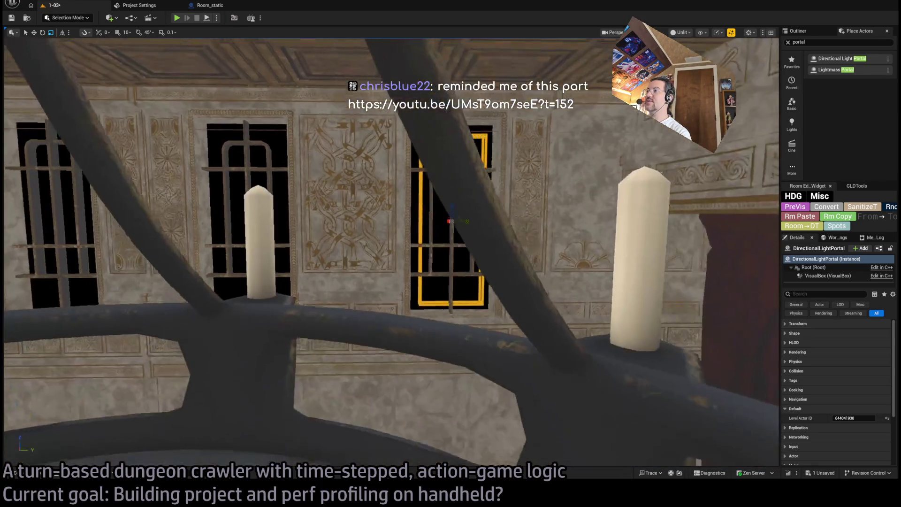
{"action": "scroll", "coordinate": [520, 249], "scroll_direction": "down", "scroll_amount": 5}
{"action": "key", "text": "w"}
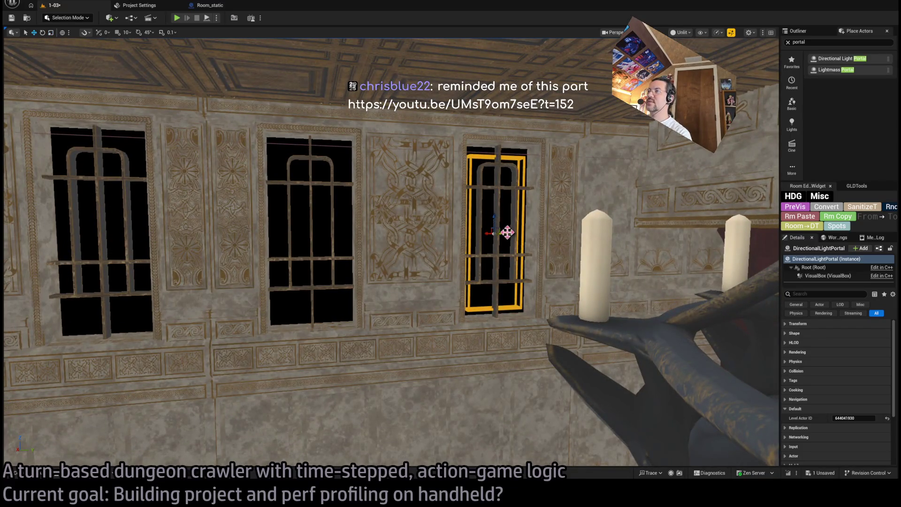
Alt-drag copies of the portal into the middle and left windows
{"action": "mouse_move", "coordinate": [507, 231]}
{"action": "left_mouse_down", "text": "alt"}
{"action": "mouse_move", "coordinate": [323, 237]}
{"action": "mouse_move", "coordinate": [329, 242]}
{"action": "mouse_move", "coordinate": [133, 260]}
{"action": "left_mouse_up", "text": "alt"}
{"action": "key", "text": "f"}
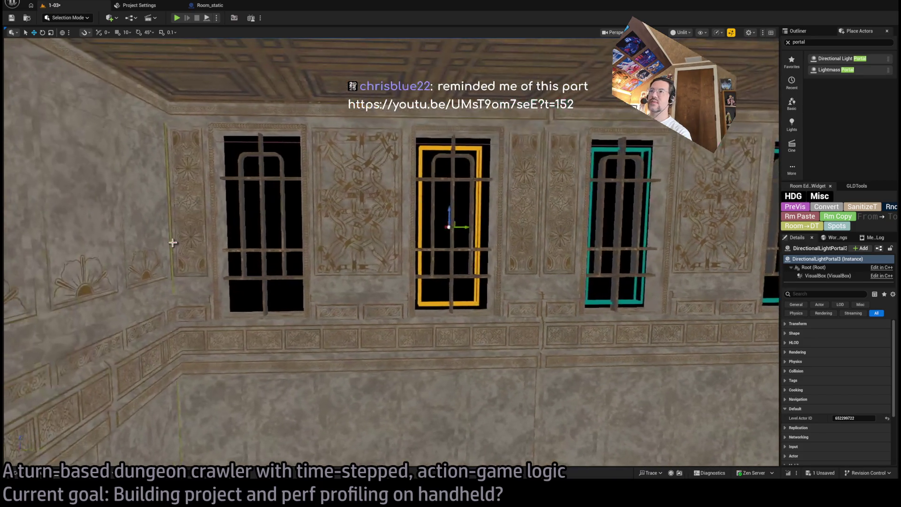
{"action": "mouse_move", "coordinate": [464, 227]}
{"action": "left_mouse_down", "text": "alt"}
{"action": "mouse_move", "coordinate": [270, 232]}
{"action": "mouse_move", "coordinate": [279, 234]}
{"action": "left_mouse_up", "text": "alt"}
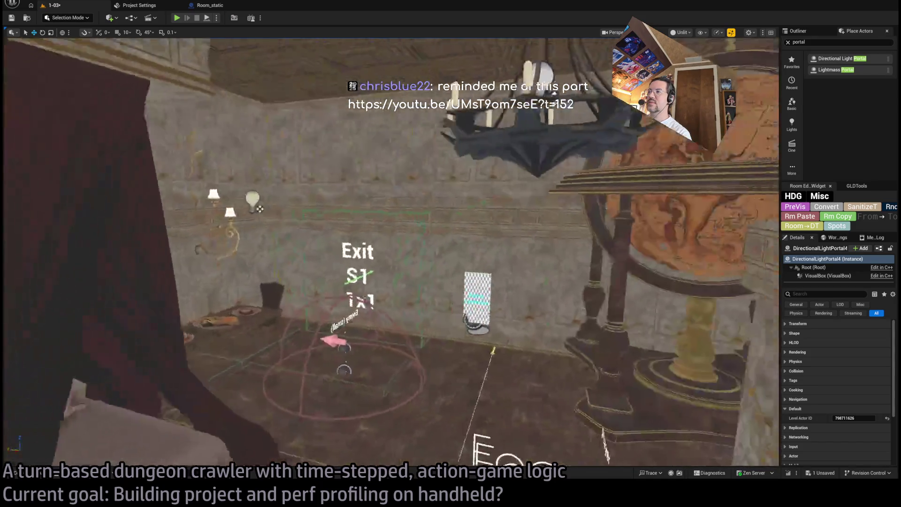
Open mansion level 1-01_Prototype from the Content Drawer and close the drawer
{"action": "left_click", "coordinate": [495, 296]}
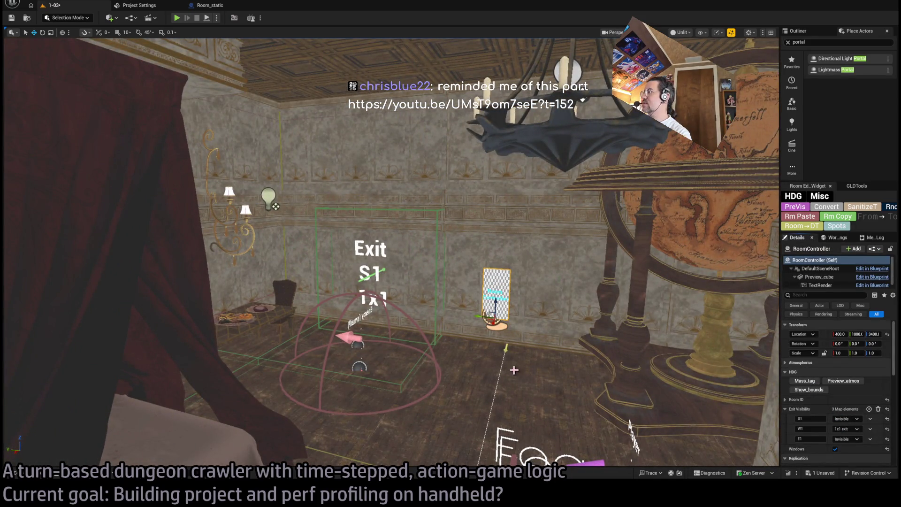
{"action": "left_click", "coordinate": [15, 472]}
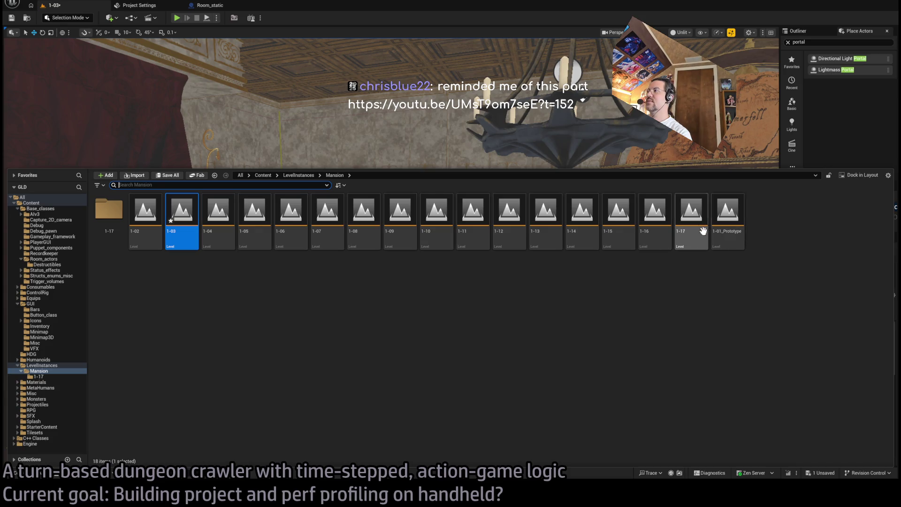
{"action": "left_click", "coordinate": [728, 229]}
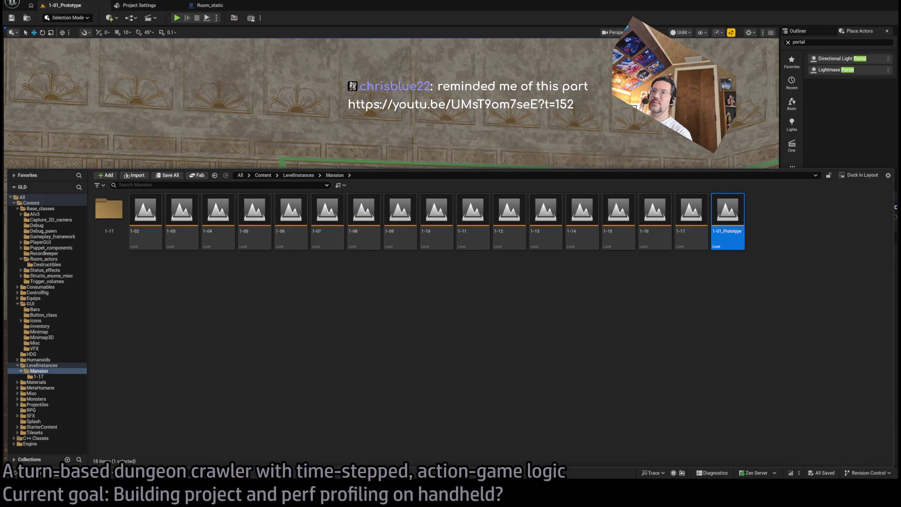
{"action": "key", "text": "ctrl+space"}
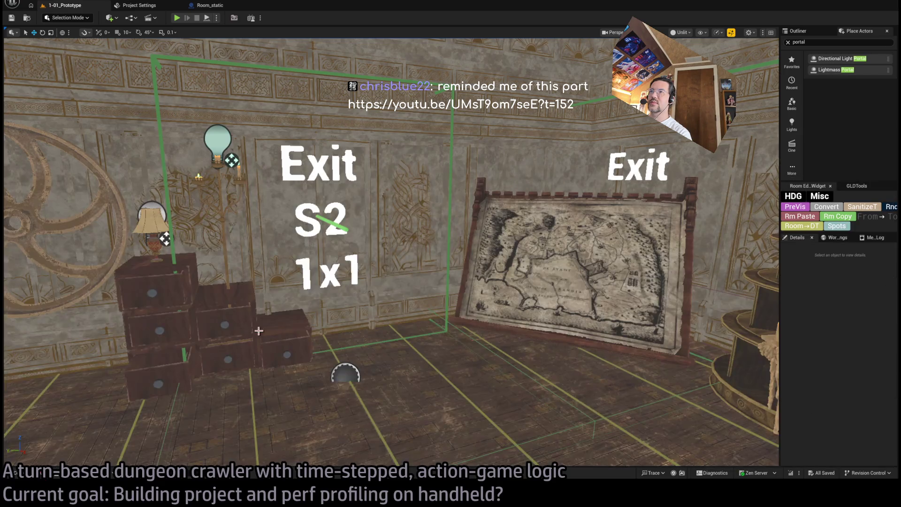
Select the chandelier room's RoomController and review its Details
{"action": "left_click", "coordinate": [322, 318]}
{"action": "key", "text": "f"}
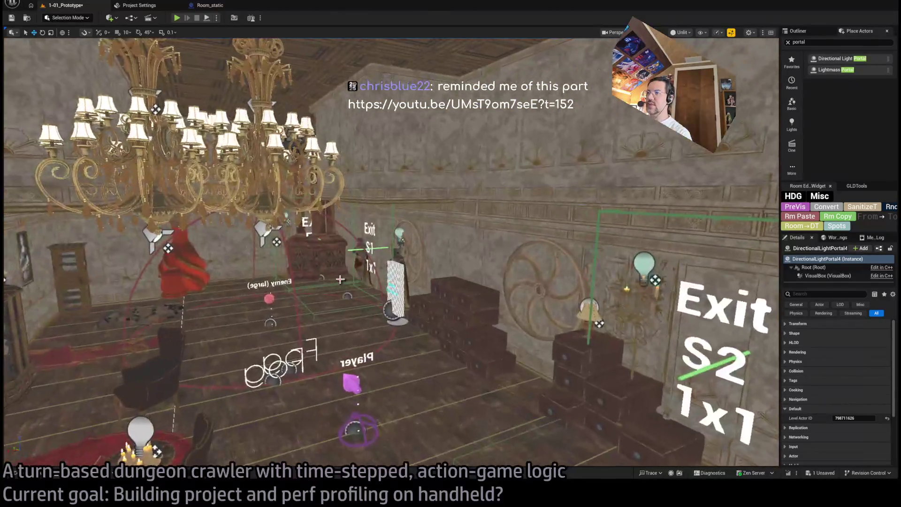
{"action": "left_click", "coordinate": [395, 286]}
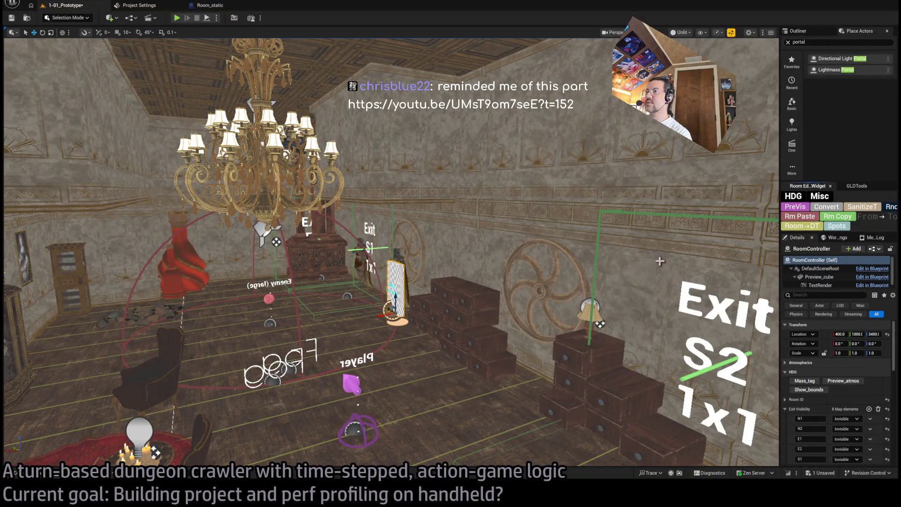
{"action": "scroll", "coordinate": [858, 418], "scroll_direction": "down", "scroll_amount": 5}
{"action": "scroll", "coordinate": [858, 419], "scroll_direction": "down", "scroll_amount": 2}
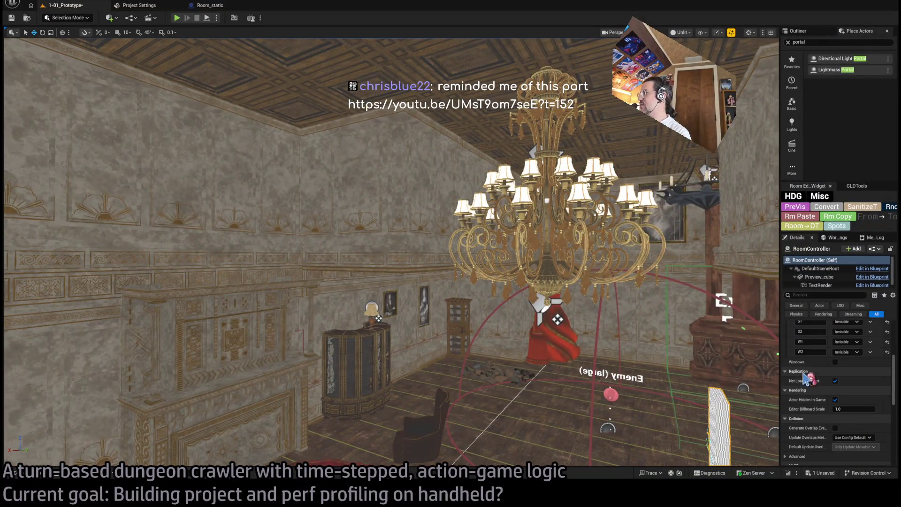
{"action": "scroll", "coordinate": [835, 366], "scroll_direction": "up", "scroll_amount": 7}
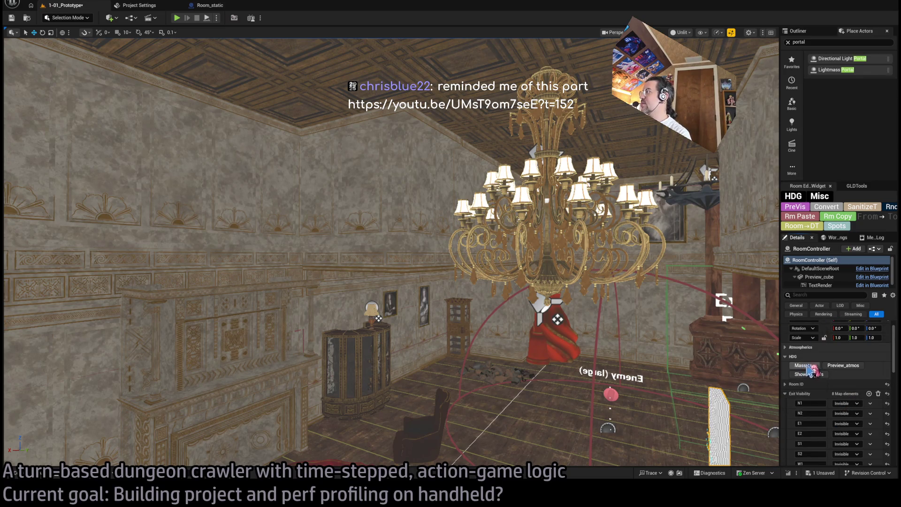
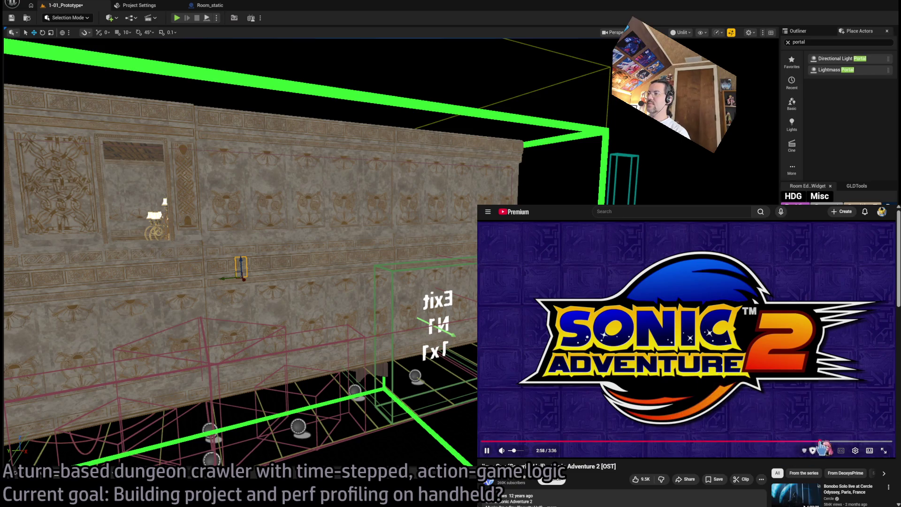
Restart the music track, minimize the player, and orbit to the wall's far side
{"action": "left_click_drag", "start_coordinate": [818, 441], "coordinate": [482, 441]}
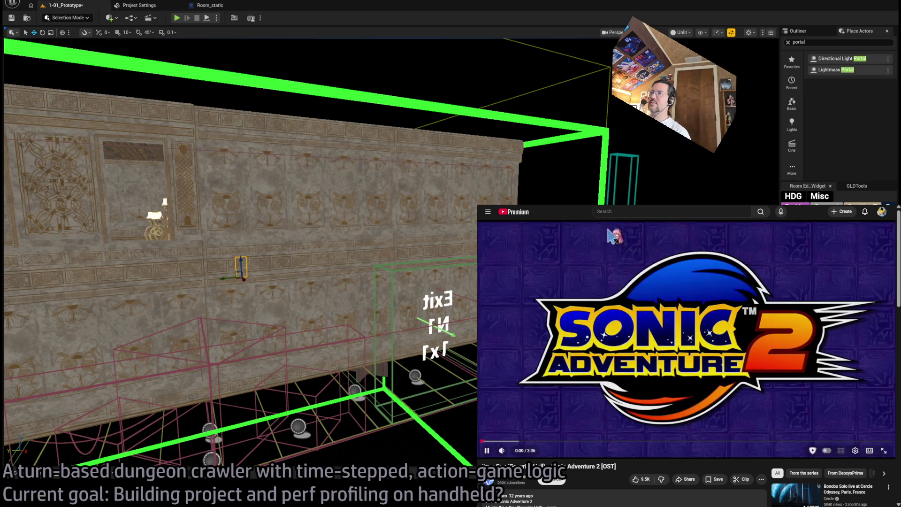
{"action": "key", "text": "super+Down"}
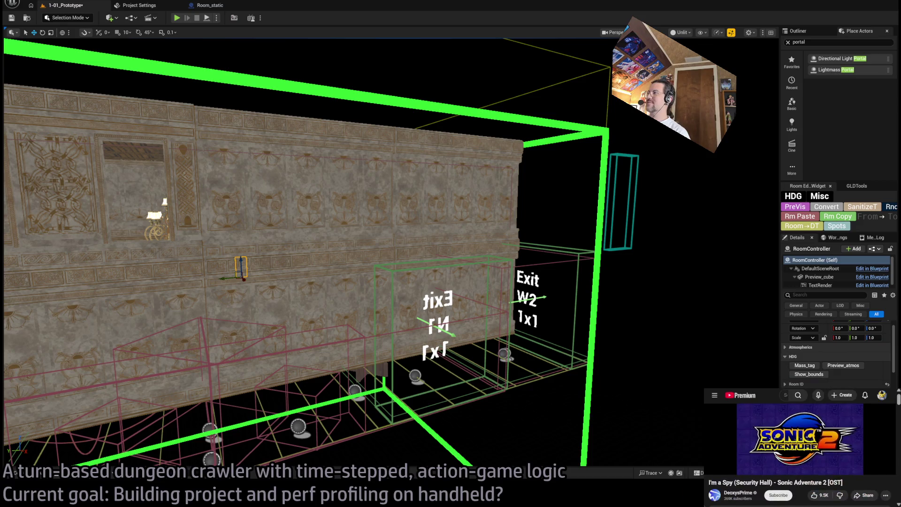
{"action": "left_click_drag", "start_coordinate": [511, 260], "coordinate": [511, 260]}
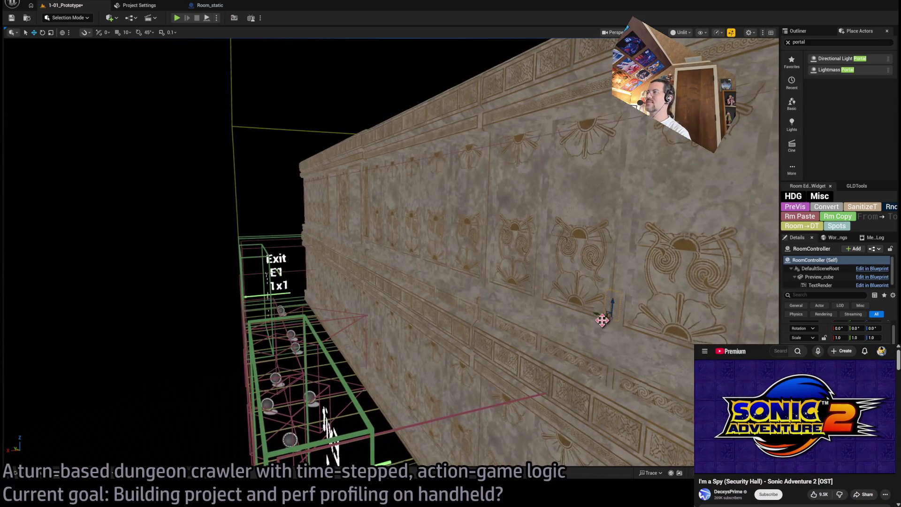
{"action": "left_click_drag", "start_coordinate": [434, 331], "coordinate": [452, 297]}
Raise DirectionalLightPortal4 within its tall opening and scale it to fit
{"action": "left_click", "coordinate": [452, 297]}
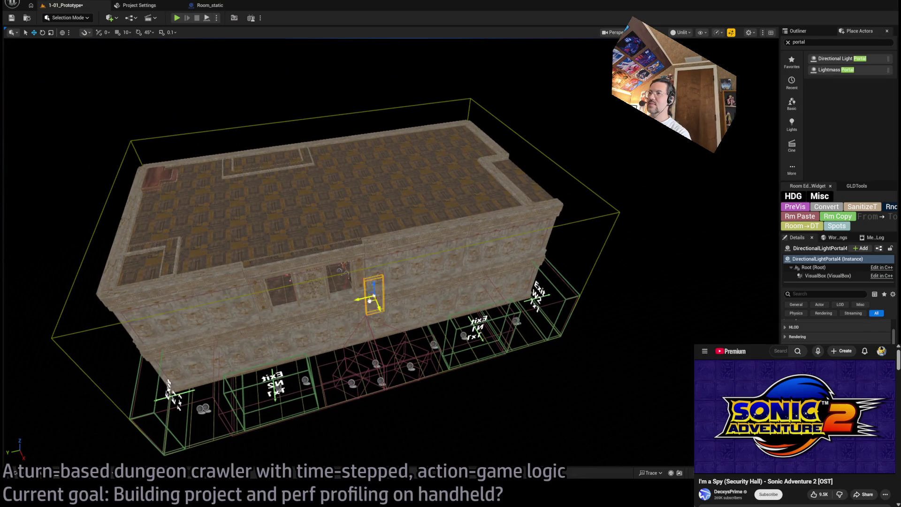
{"action": "key", "text": "f"}
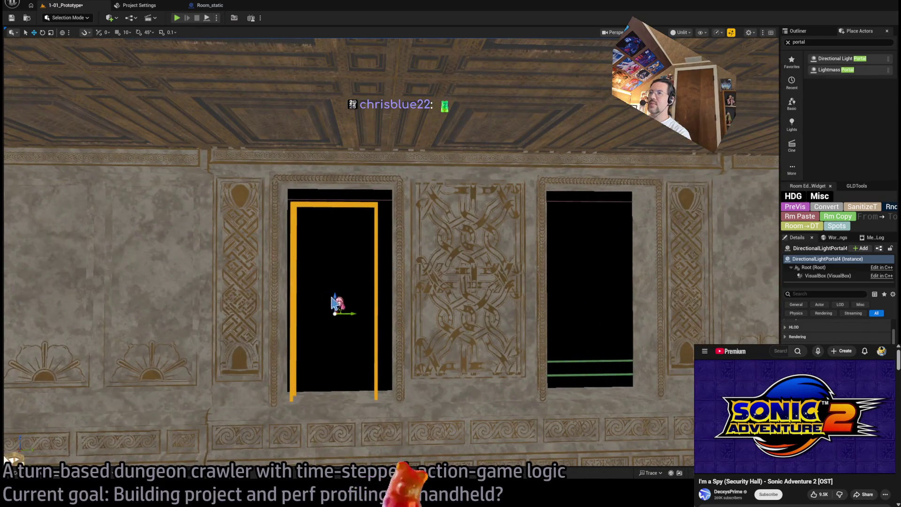
{"action": "mouse_move", "coordinate": [335, 300]}
{"action": "left_mouse_down"}
{"action": "mouse_move", "coordinate": [341, 271]}
{"action": "mouse_move", "coordinate": [334, 284]}
{"action": "mouse_move", "coordinate": [602, 283]}
{"action": "left_mouse_up"}
{"action": "key", "text": "r"}
{"action": "key", "text": "w"}
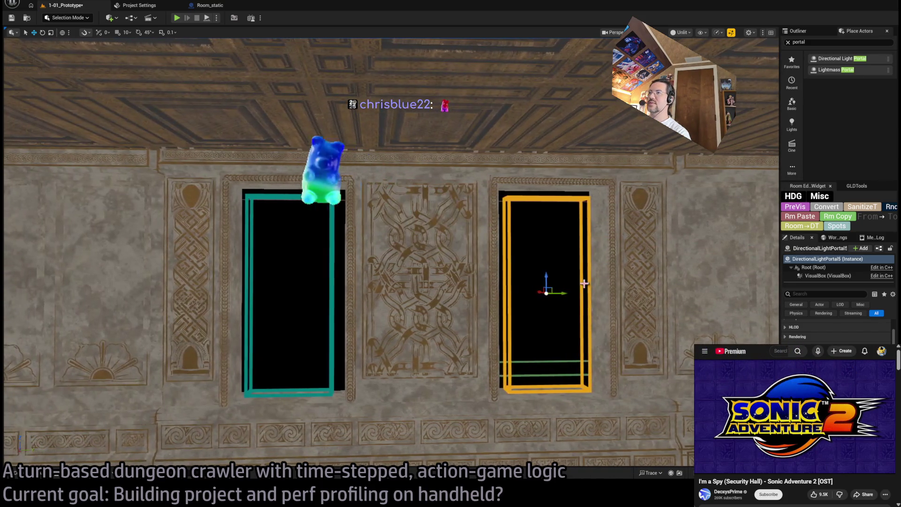
Nudge the left light portal slightly right to fit, then browse to the Mansion room levels
{"action": "left_click", "coordinate": [311, 293]}
{"action": "left_click_drag", "start_coordinate": [311, 293], "coordinate": [314, 294]}
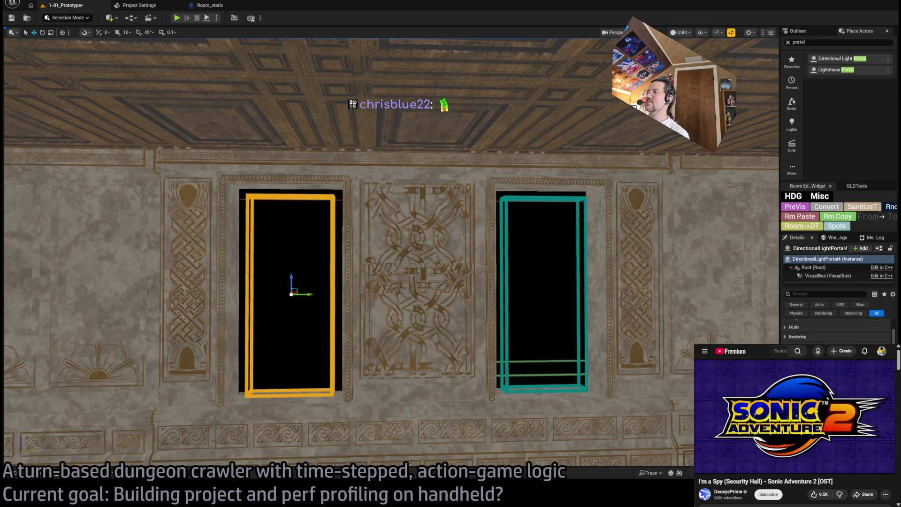
{"action": "key", "text": "f"}
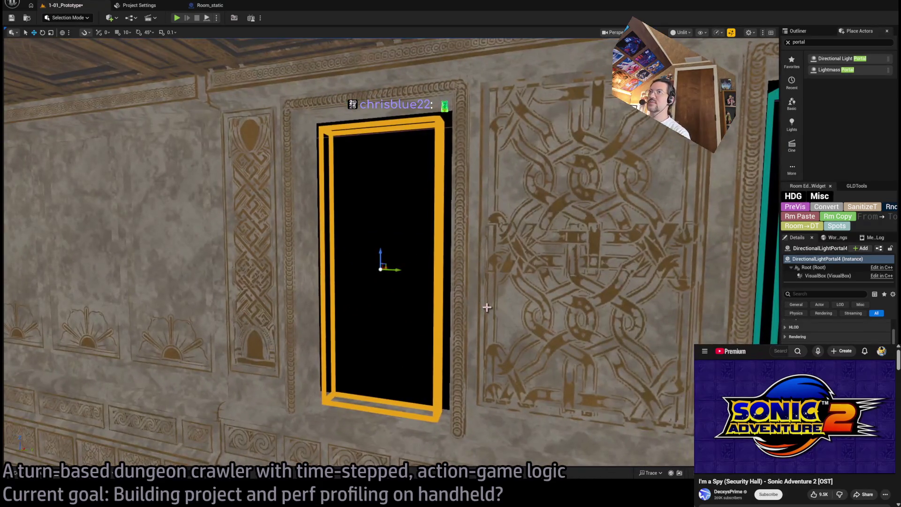
{"action": "left_click_drag", "start_coordinate": [197, 346], "coordinate": [218, 348]}
{"action": "left_click", "coordinate": [438, 293]}
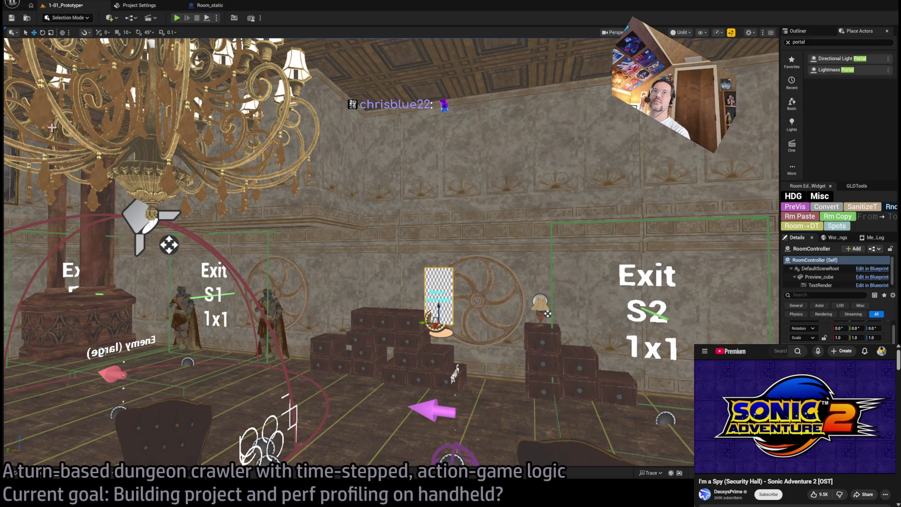
{"action": "left_click", "coordinate": [19, 475]}
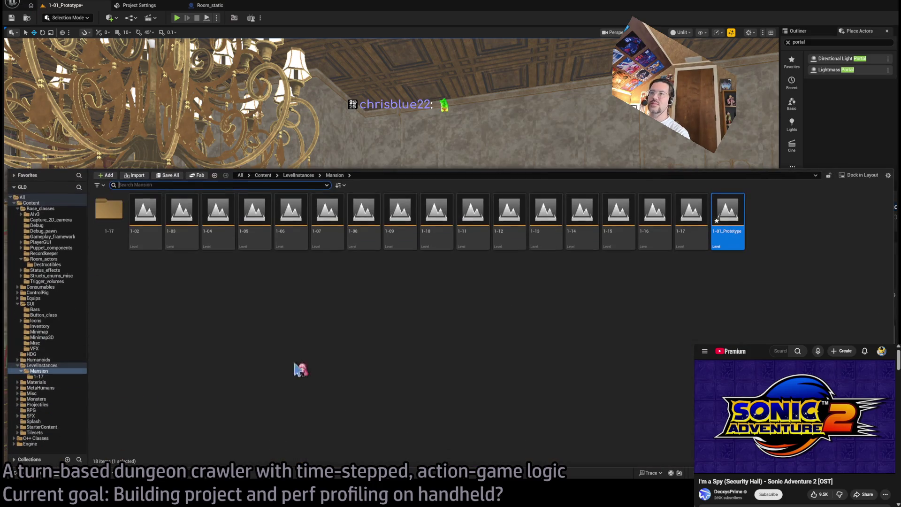
Open room level 1-04 and set the RoomController's exit to N1
{"action": "left_click", "coordinate": [186, 213]}
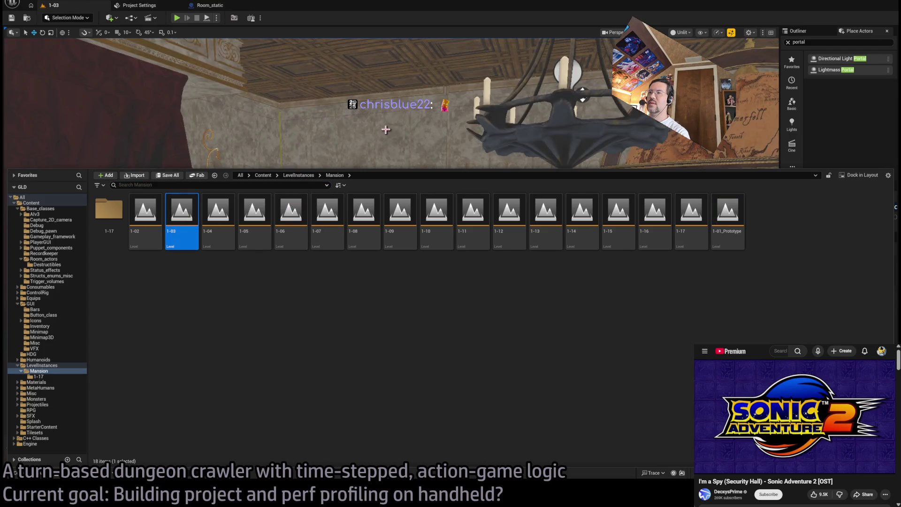
{"action": "left_click", "coordinate": [225, 217]}
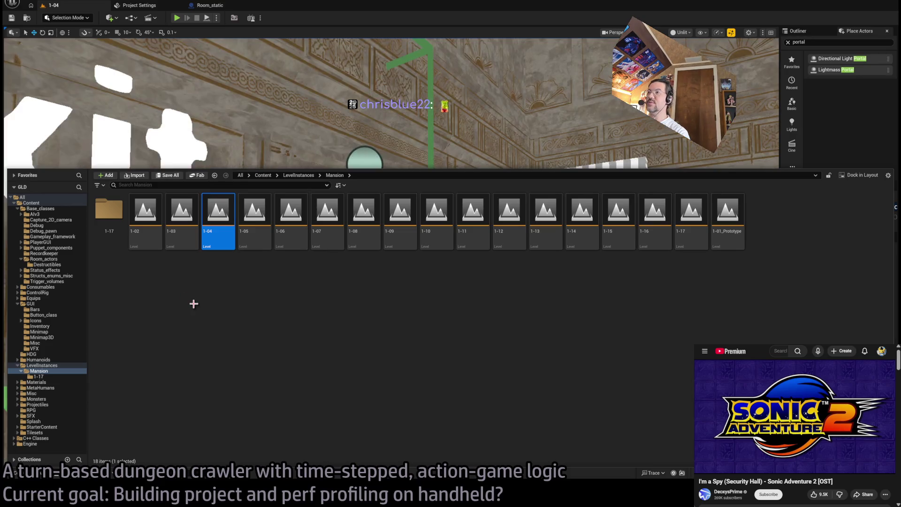
{"action": "key", "text": "ctrl+space"}
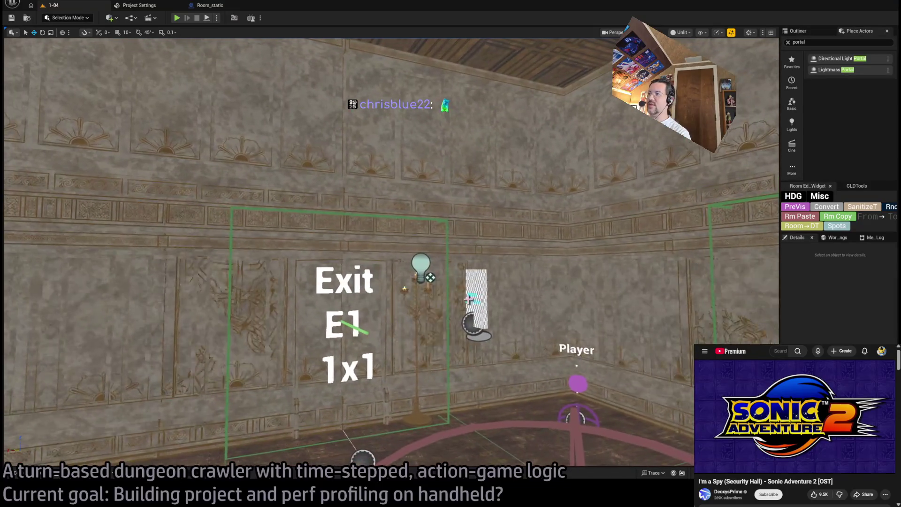
{"action": "left_click", "coordinate": [474, 300]}
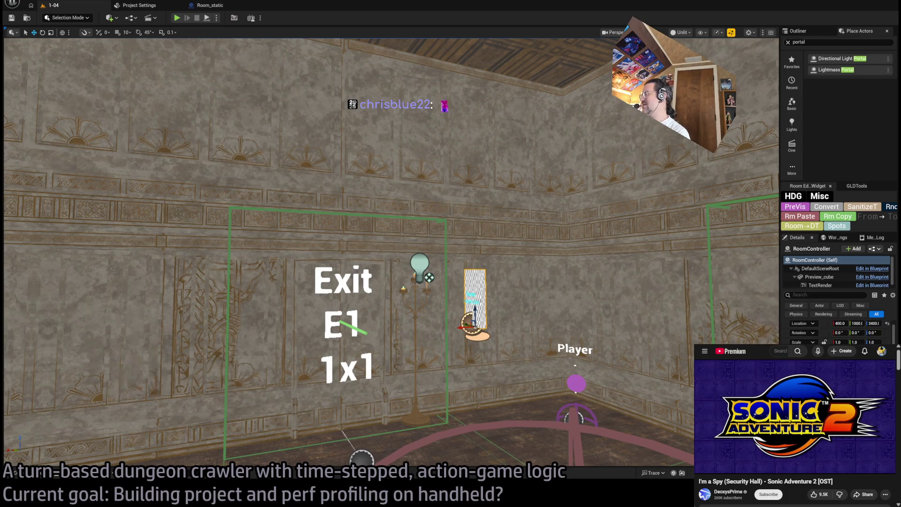
{"action": "left_click", "coordinate": [807, 217]}
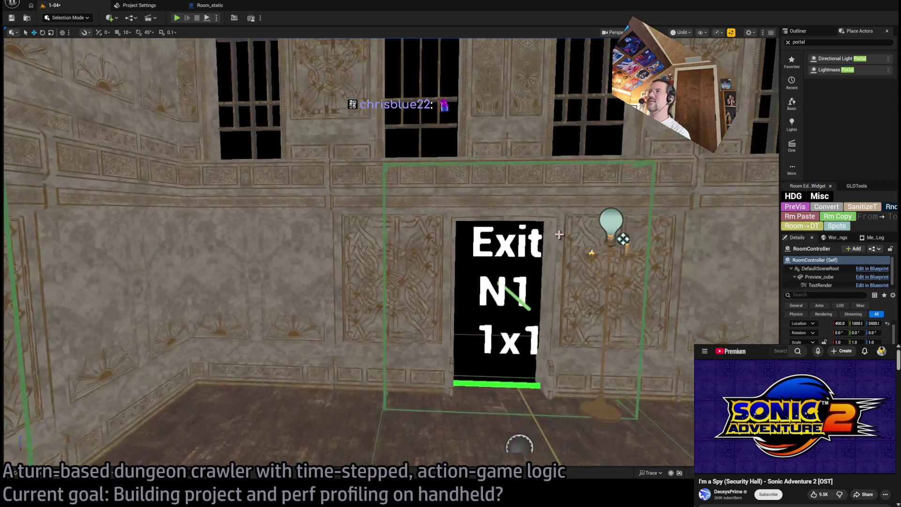
Place the light portal on the left window and duplicate it onto the fourth window
{"action": "left_click", "coordinate": [623, 238]}
{"action": "key", "text": "f"}
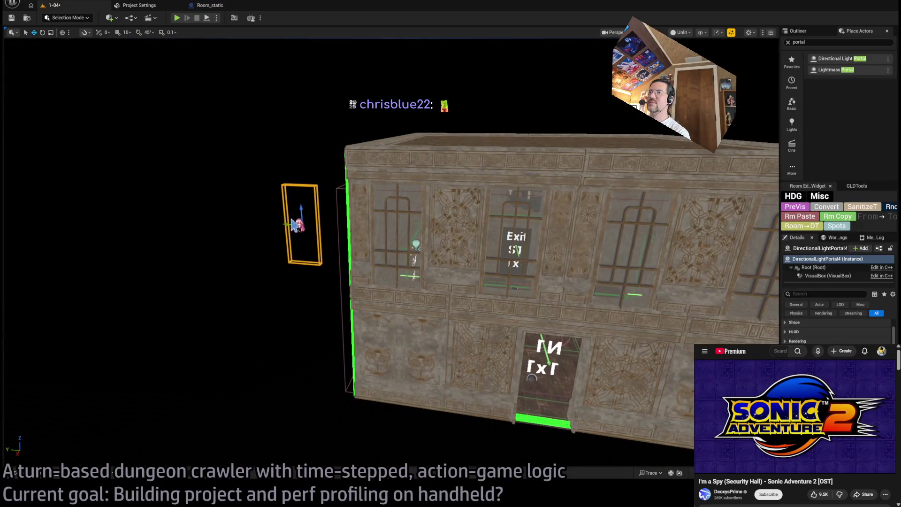
{"action": "left_click_drag", "start_coordinate": [285, 222], "coordinate": [382, 232]}
{"action": "key", "text": "f"}
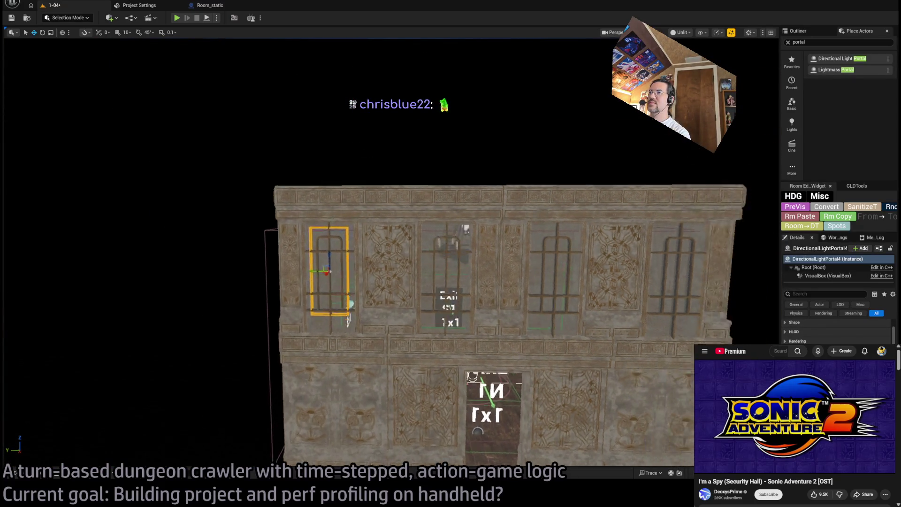
{"action": "mouse_move", "coordinate": [380, 278]}
{"action": "left_mouse_down"}
{"action": "mouse_move", "coordinate": [422, 303]}
{"action": "mouse_move", "coordinate": [707, 303]}
{"action": "left_mouse_up"}
{"action": "key", "text": "d"}
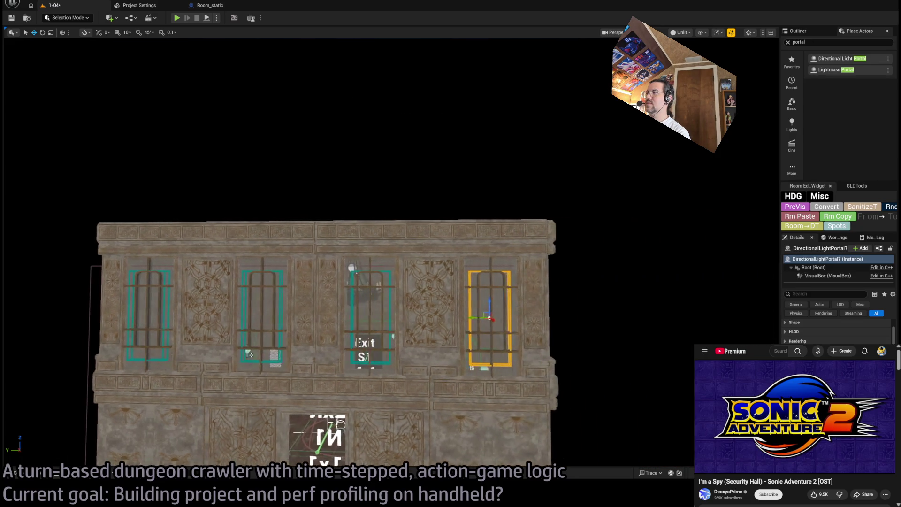
{"action": "left_click_drag", "start_coordinate": [468, 317], "coordinate": [470, 318]}
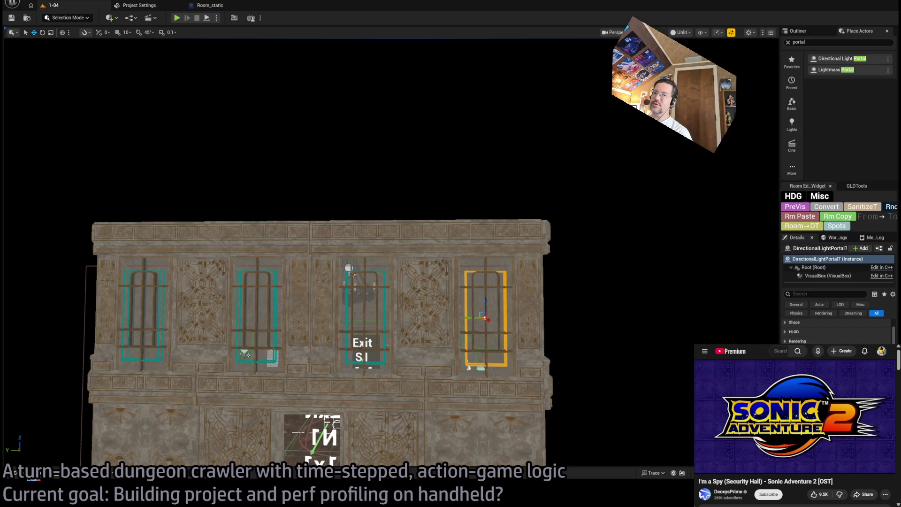
{"action": "key", "text": "ctrl+space"}
{"action": "left_click", "coordinate": [41, 365]}
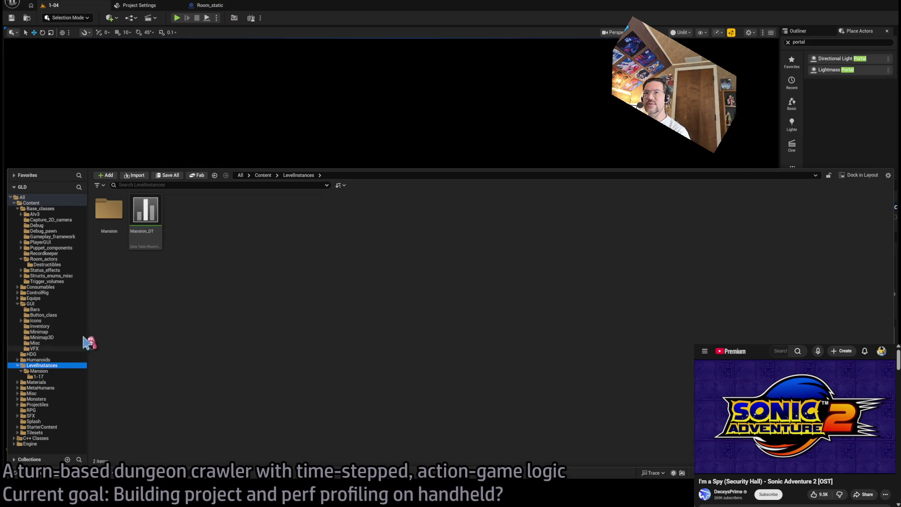
Open the Mansion_DT data table briefly, then close its tab
{"action": "left_click", "coordinate": [143, 221]}
{"action": "key", "text": "Return"}
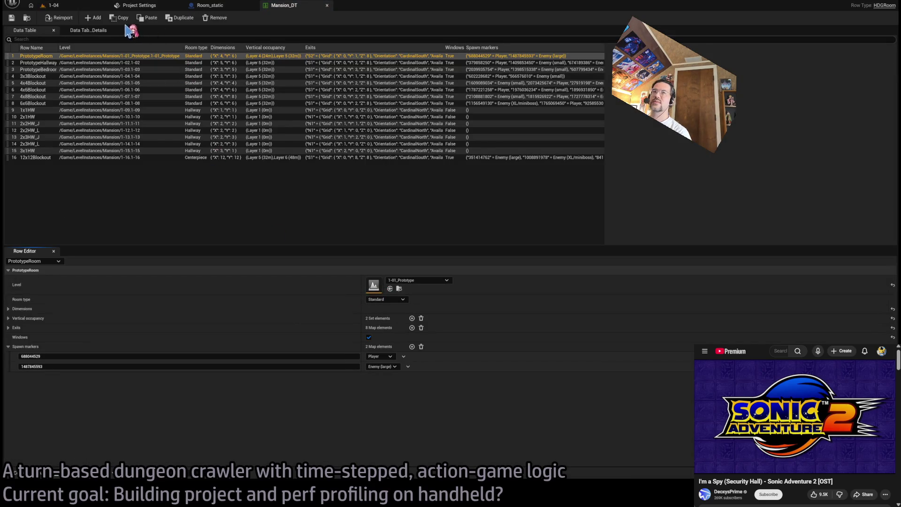
{"action": "left_click", "coordinate": [74, 6]}
{"action": "left_click", "coordinate": [325, 4]}
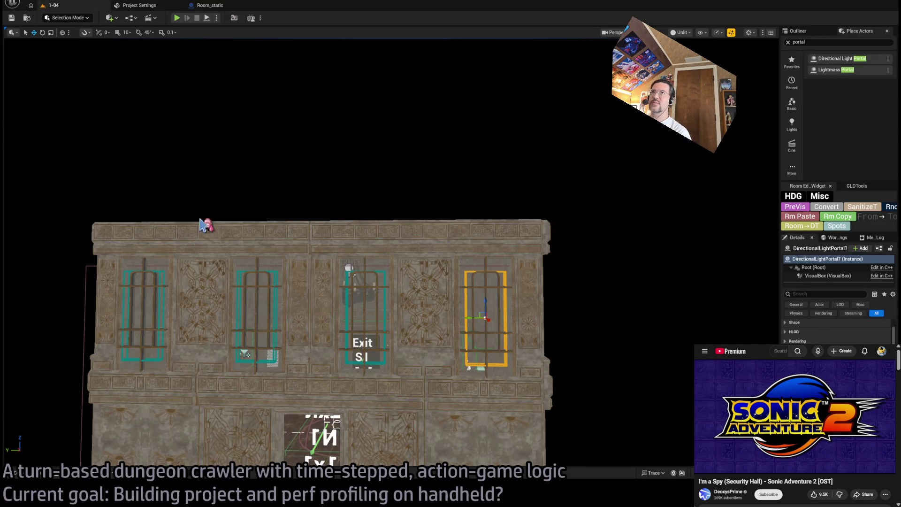
Open the HDG_test level from the Content root
{"action": "left_click", "coordinate": [15, 472]}
{"action": "left_click", "coordinate": [31, 202]}
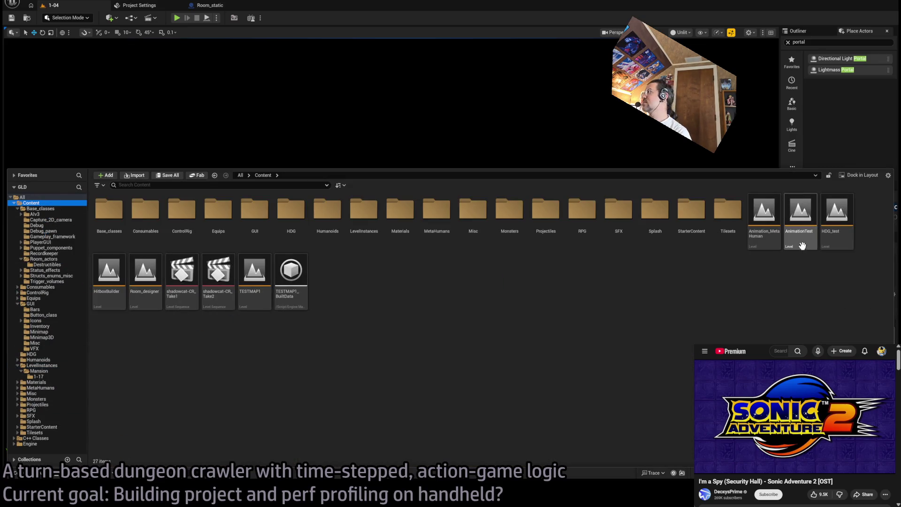
{"action": "left_click", "coordinate": [834, 215]}
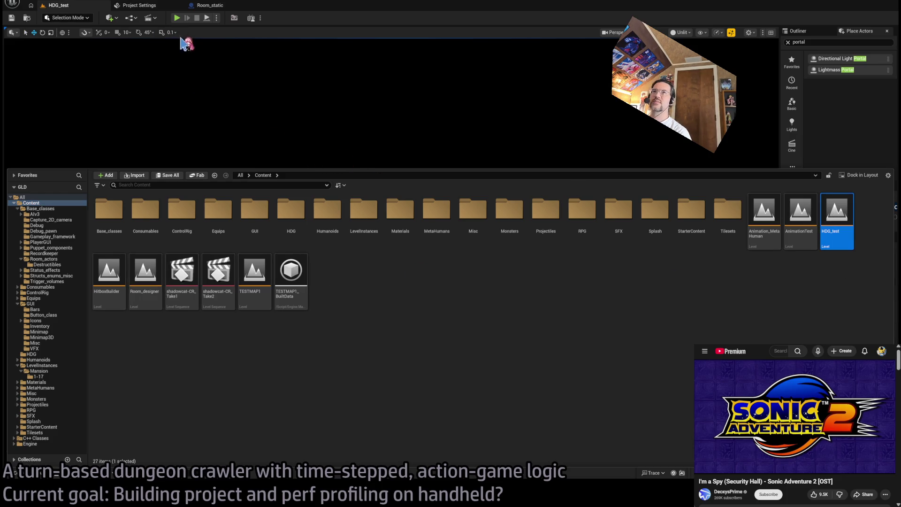
{"action": "left_click", "coordinate": [36, 473]}
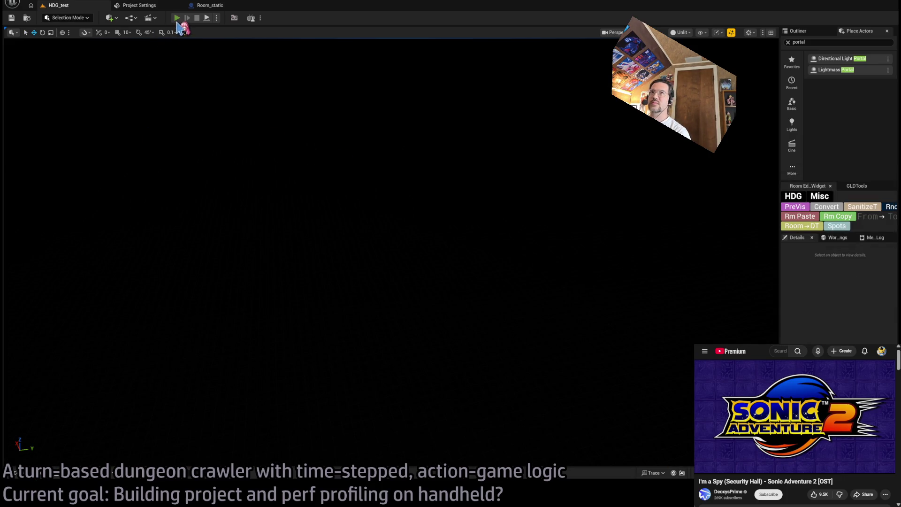
Play-test HDG_test in the 3D dungeon view, running forward moves and leaps with lighting toggled
{"action": "left_click", "coordinate": [177, 19]}
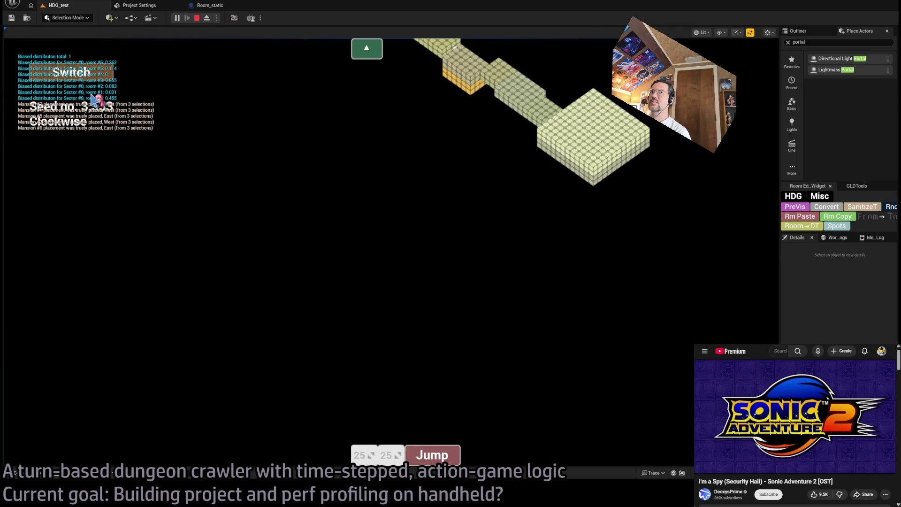
{"action": "left_click", "coordinate": [93, 75]}
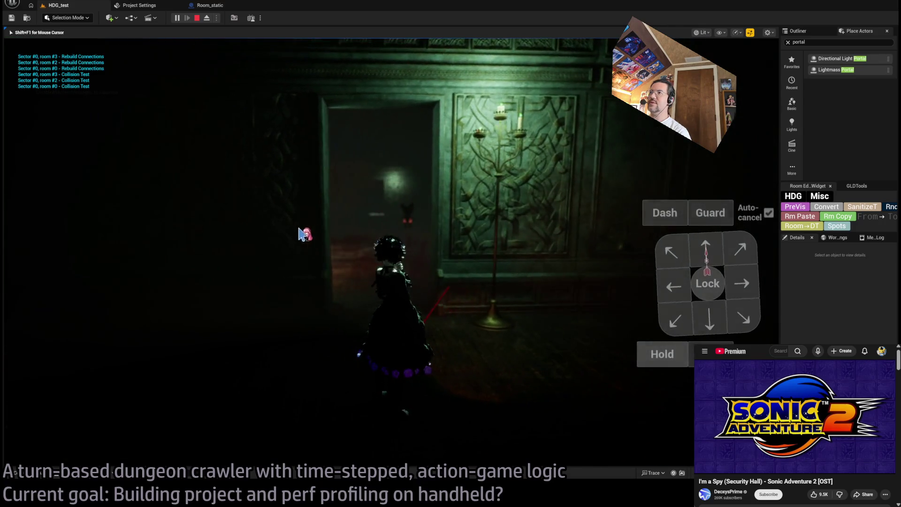
{"action": "left_click", "coordinate": [703, 254]}
{"action": "left_click", "coordinate": [704, 253]}
{"action": "left_click", "coordinate": [704, 253]}
{"action": "left_click", "coordinate": [704, 254]}
{"action": "left_click", "coordinate": [704, 253]}
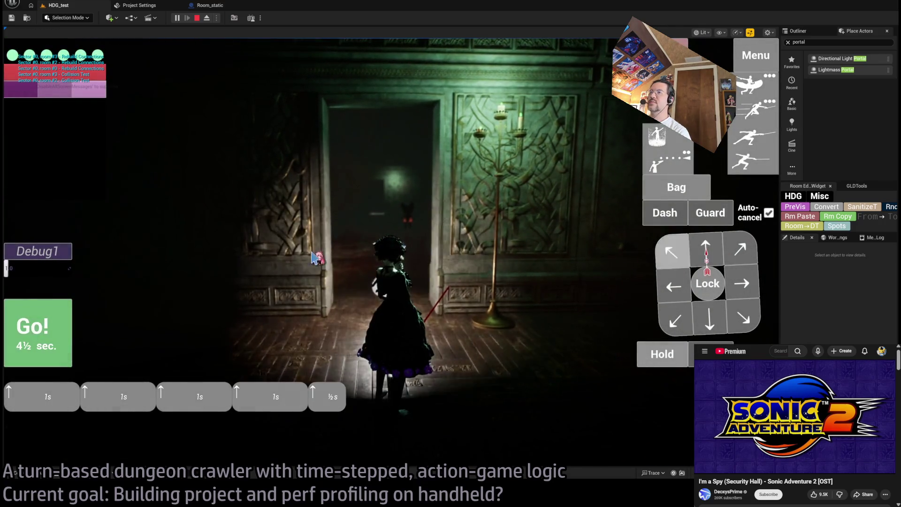
{"action": "left_click", "coordinate": [68, 319]}
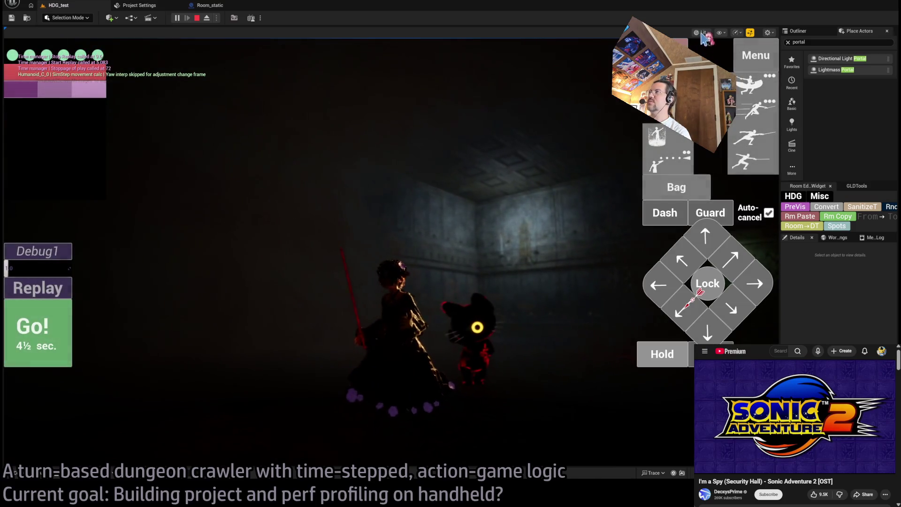
{"action": "key", "text": "F2"}
{"action": "key", "text": "space"}
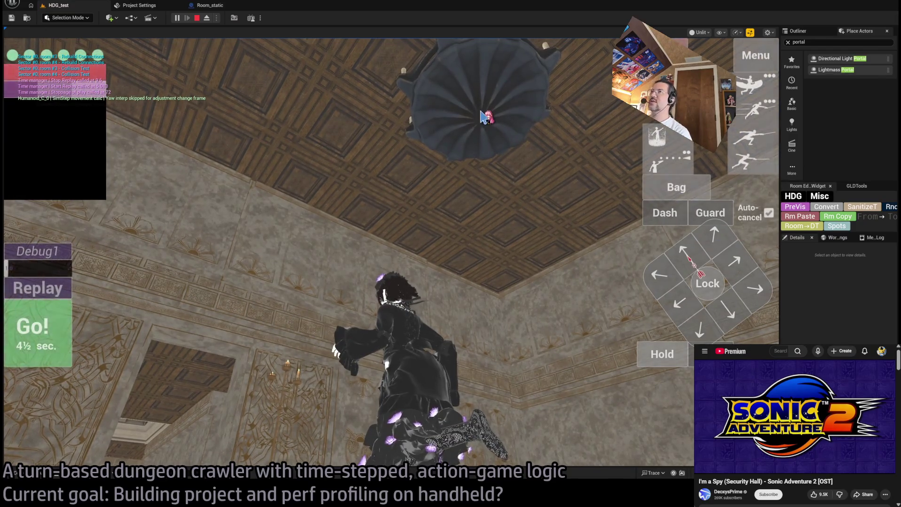
{"action": "left_click", "coordinate": [381, 277]}
{"action": "key", "text": "shift+F1"}
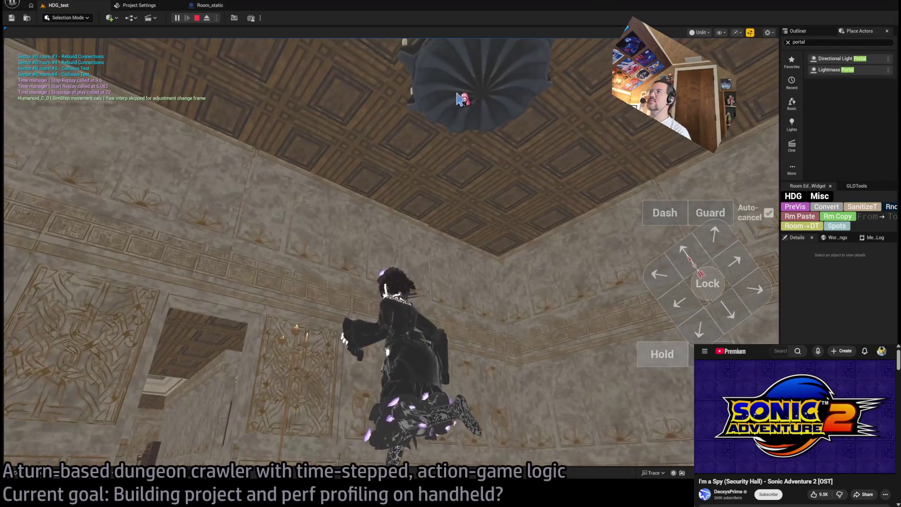
Eject from the player to inspect the ceiling chandelier up close, then possess again
{"action": "left_click", "coordinate": [210, 19]}
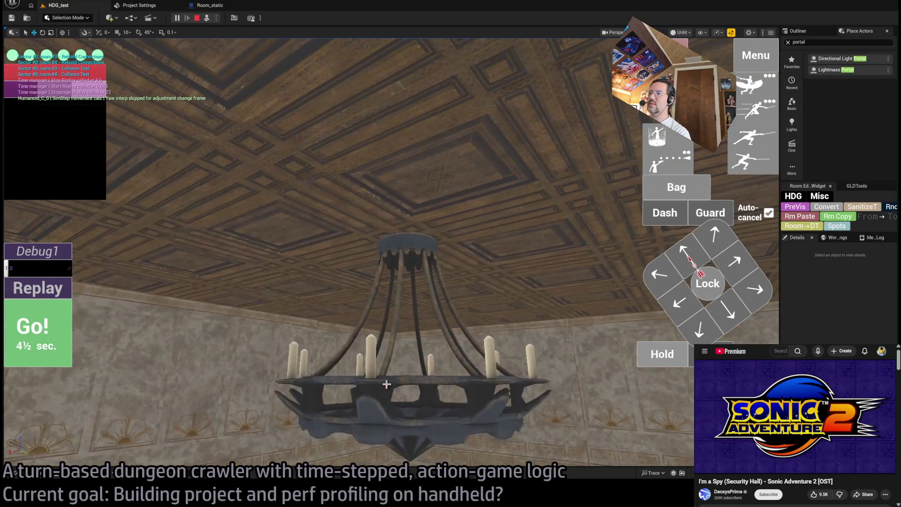
{"action": "left_click", "coordinate": [367, 415]}
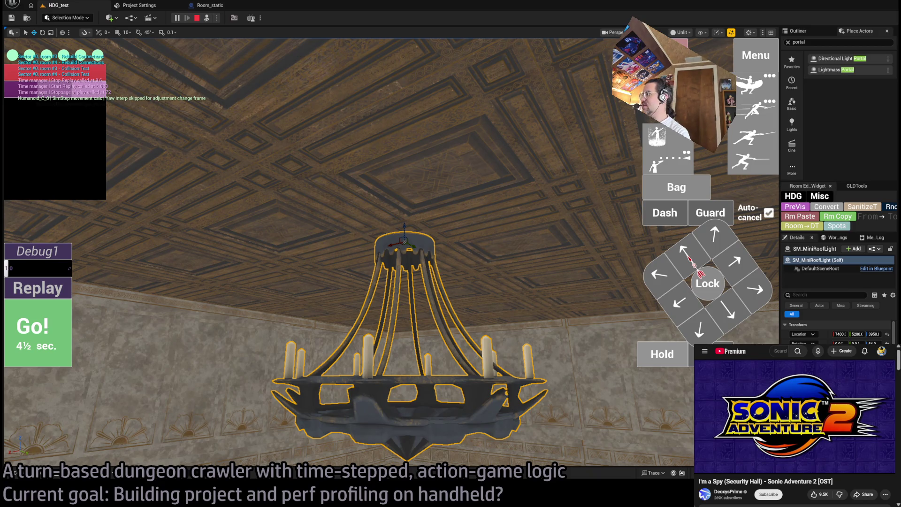
{"action": "mouse_move", "coordinate": [660, 349]}
{"action": "left_mouse_down"}
{"action": "mouse_move", "coordinate": [652, 319]}
{"action": "mouse_move", "coordinate": [657, 356]}
{"action": "mouse_move", "coordinate": [690, 380]}
{"action": "left_mouse_up"}
{"action": "left_click", "coordinate": [207, 18]}
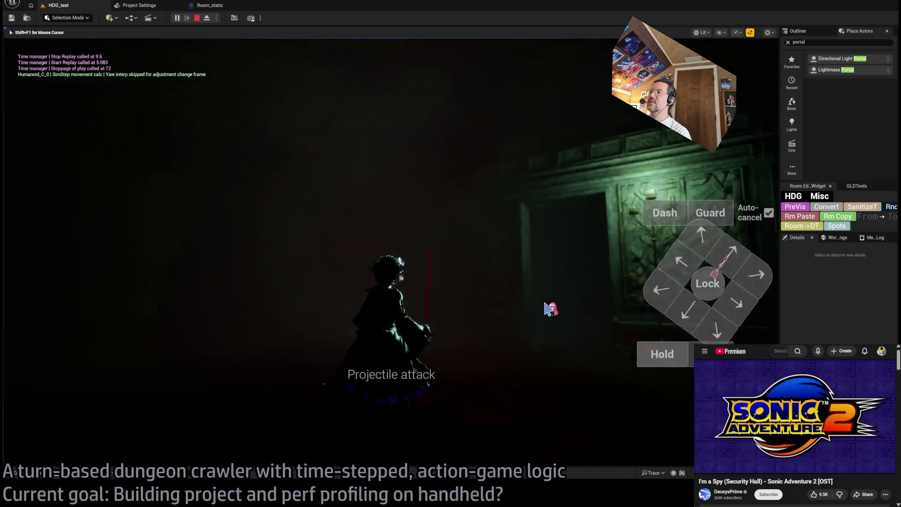
Move the character through the room toward the green-lit doorway, view unlit, then stop play
{"action": "left_click", "coordinate": [711, 254]}
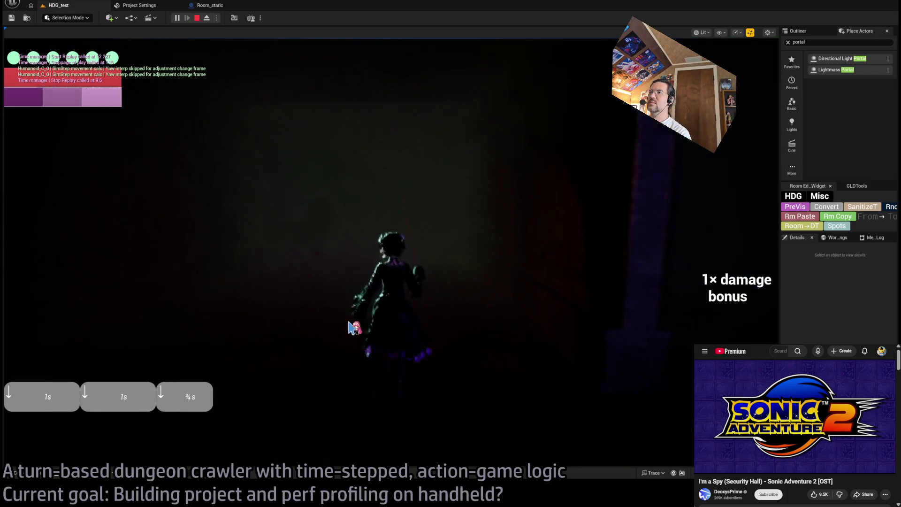
{"action": "left_click", "coordinate": [503, 319]}
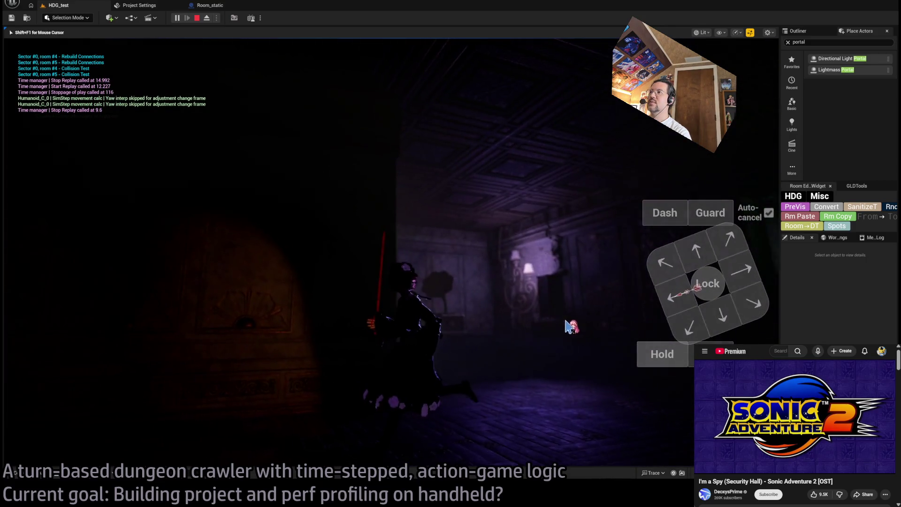
{"action": "left_click", "coordinate": [574, 325]}
{"action": "left_click", "coordinate": [488, 255]}
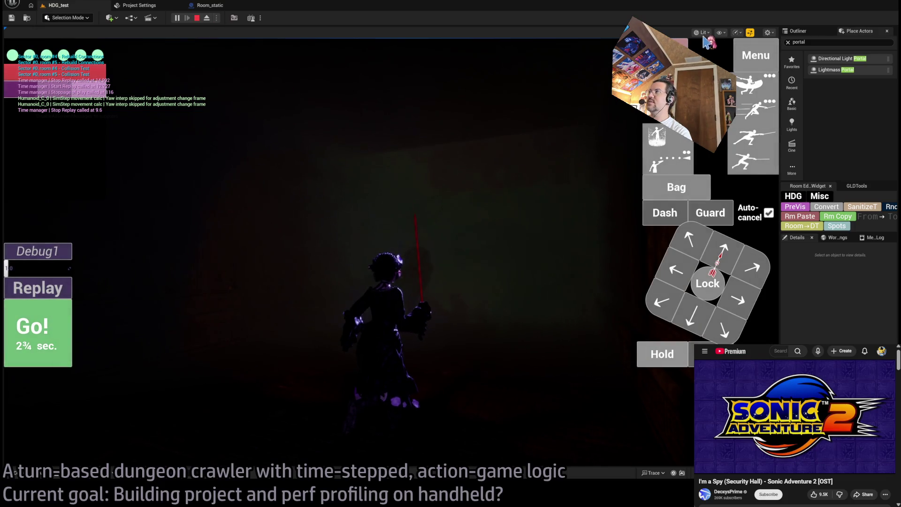
{"action": "key", "text": "alt+3"}
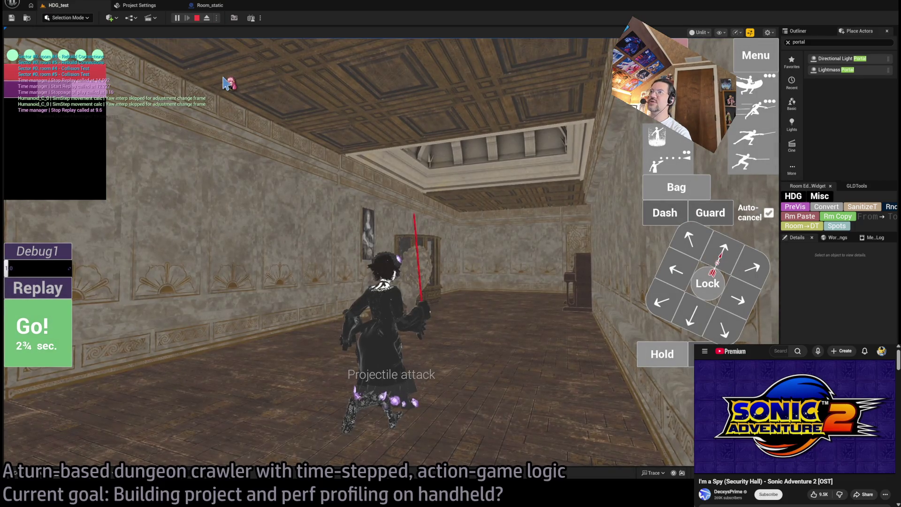
{"action": "key", "text": "Escape"}
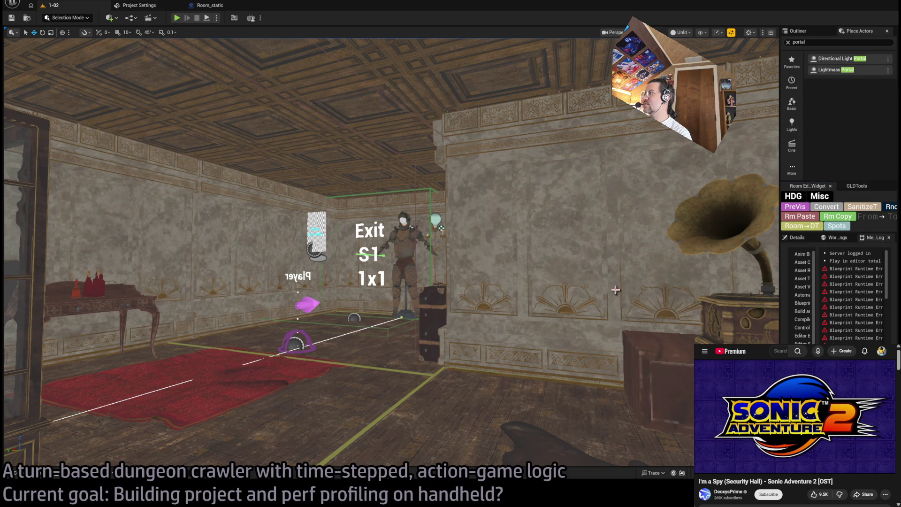
Select the round floor grate and open its SM_SteampunkGear1 mesh for editing
{"action": "mouse_move", "coordinate": [614, 289]}
{"action": "left_mouse_down"}
{"action": "mouse_move", "coordinate": [563, 263]}
{"action": "mouse_move", "coordinate": [563, 211]}
{"action": "mouse_move", "coordinate": [507, 262]}
{"action": "mouse_move", "coordinate": [406, 327]}
{"action": "left_mouse_up"}
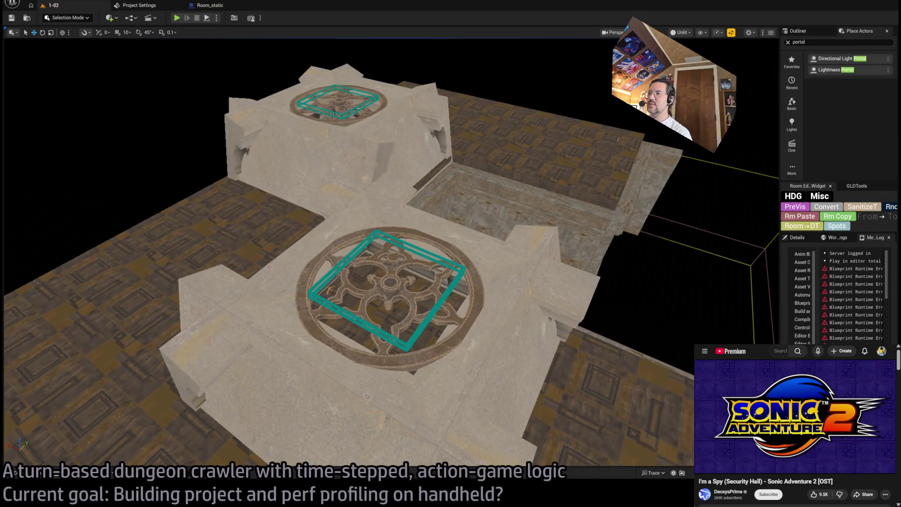
{"action": "left_click", "coordinate": [406, 327]}
{"action": "left_click", "coordinate": [789, 239]}
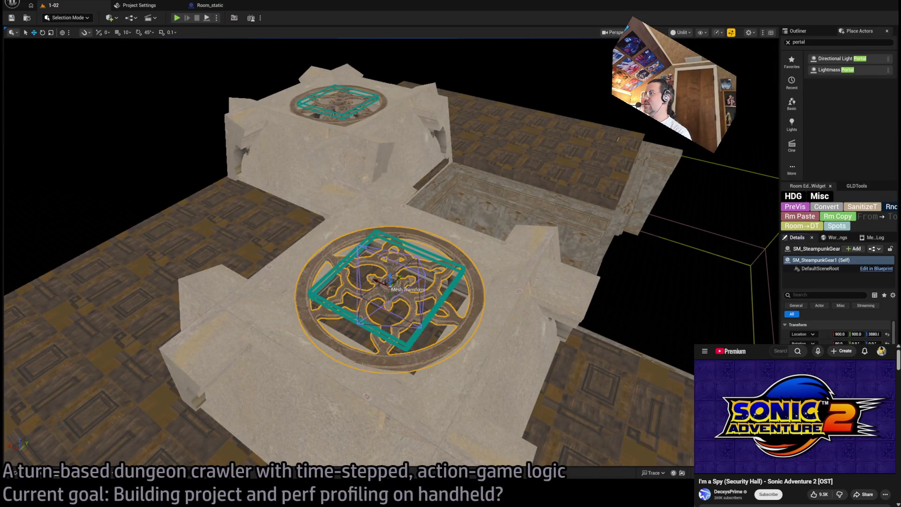
{"action": "key", "text": "ctrl+e"}
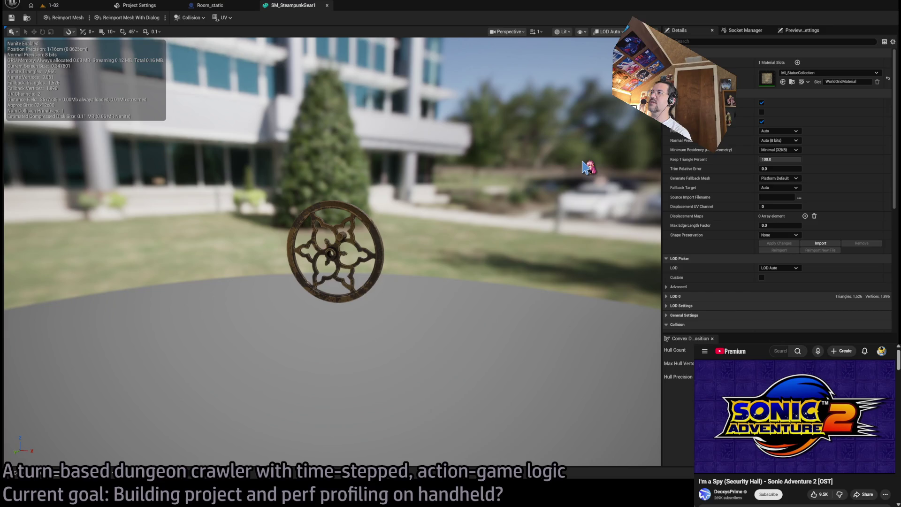
Show the gear mesh's bounds and delete its collision hull
{"action": "key", "text": "b"}
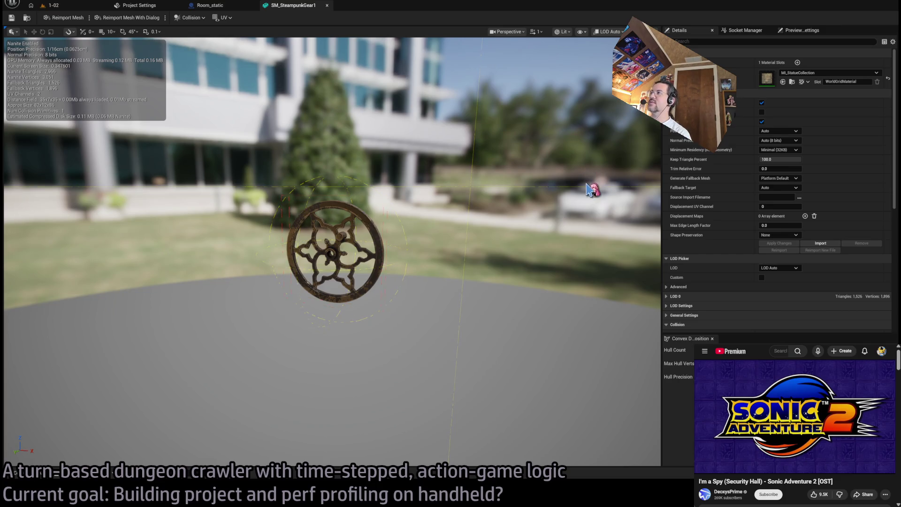
{"action": "left_click", "coordinate": [385, 236]}
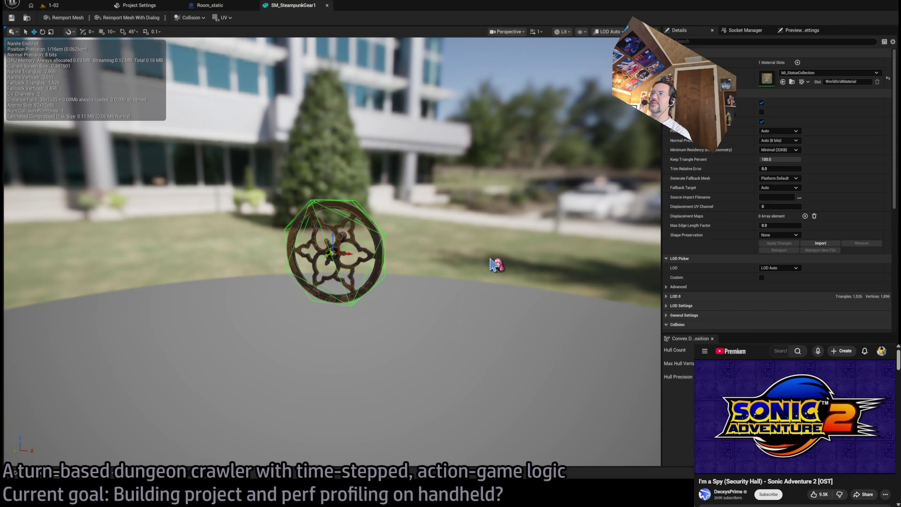
{"action": "key", "text": "Delete"}
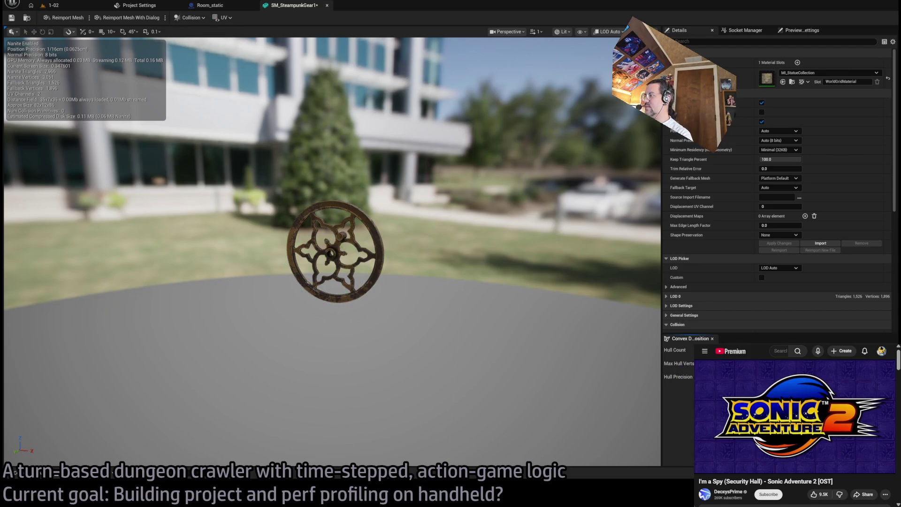
{"action": "scroll", "coordinate": [471, 291], "scroll_direction": "up", "scroll_amount": 5}
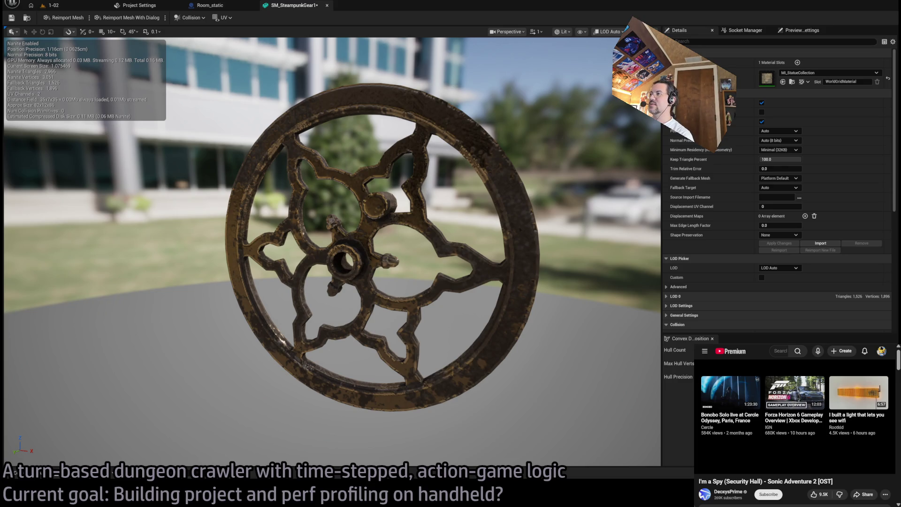
{"action": "key", "text": "ctrl+t"}
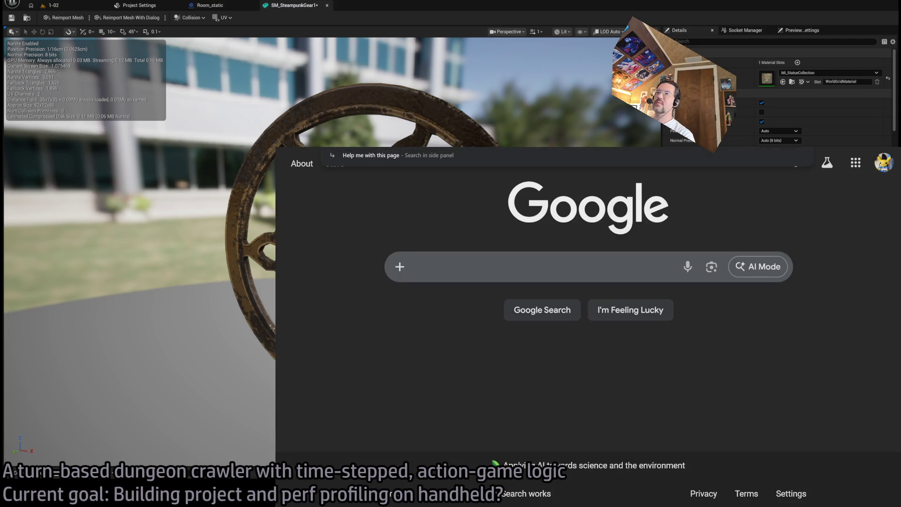
Return to the 'shibuya-kei set' results and play Retro Lounge Vol. 10
{"action": "type", "text": "y"}
{"action": "key", "text": "BackSpace"}
{"action": "key", "text": "Escape"}
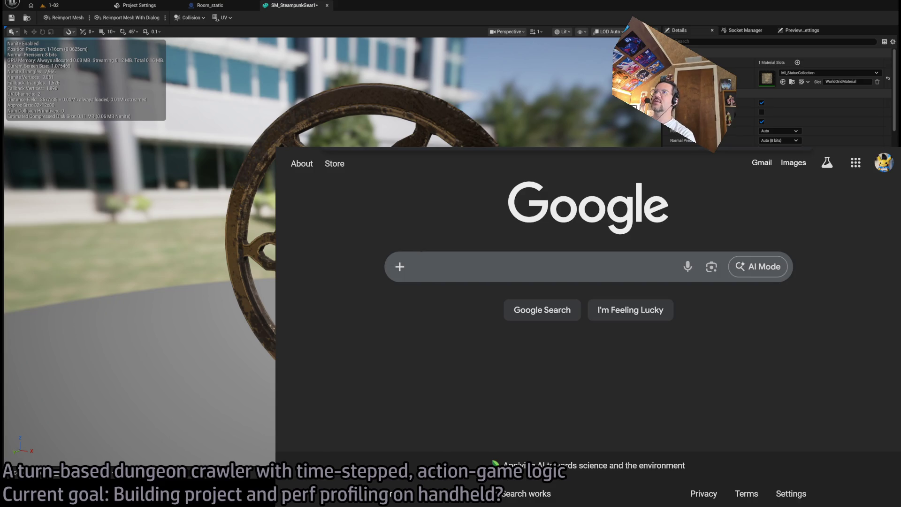
{"action": "key", "text": "alt+Left"}
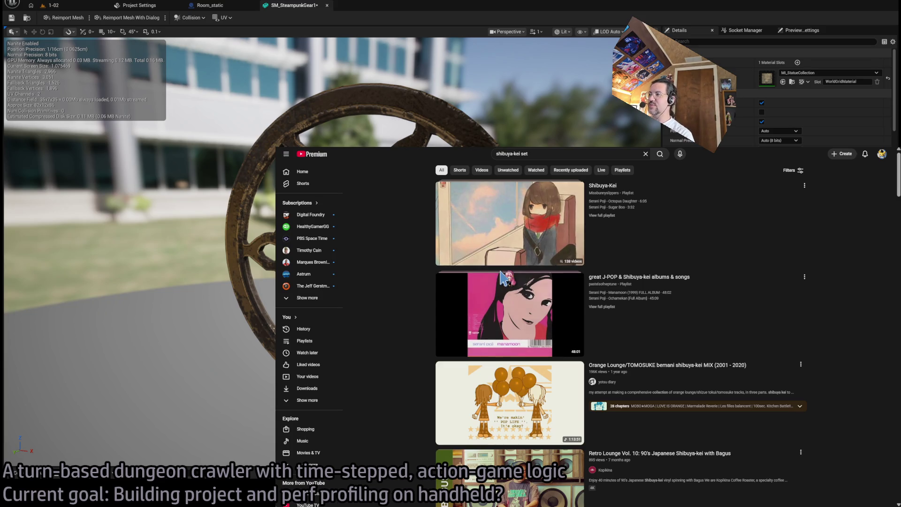
{"action": "scroll", "coordinate": [505, 346], "scroll_direction": "down", "scroll_amount": 5}
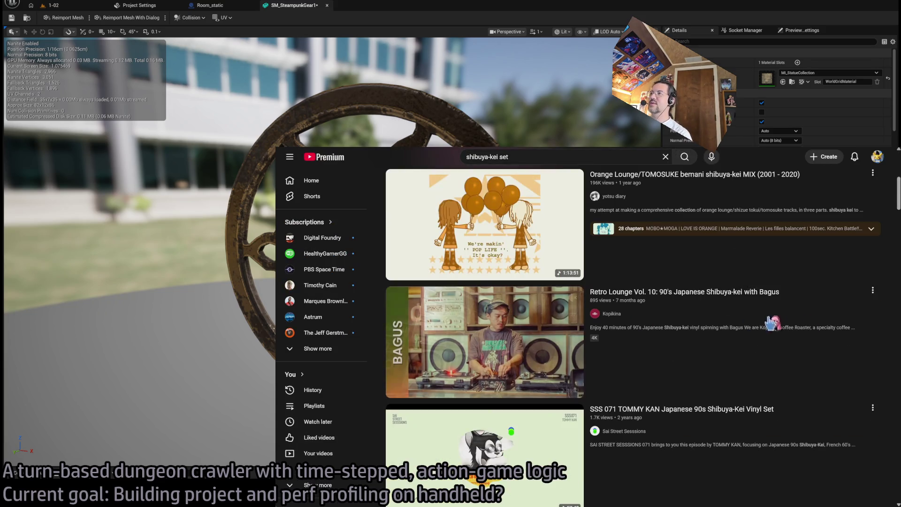
{"action": "left_click", "coordinate": [747, 291]}
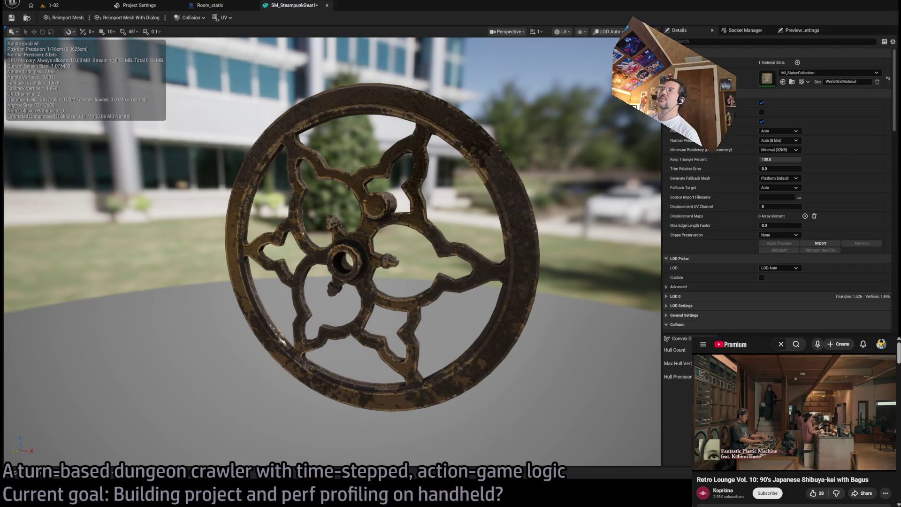
Orbit around the gear to inspect its 54-piece collision, then close SM_SteampunkGear1's editor
{"action": "left_click_drag", "start_coordinate": [356, 244], "coordinate": [300, 237]}
{"action": "mouse_move", "coordinate": [379, 219]}
{"action": "left_mouse_down"}
{"action": "mouse_move", "coordinate": [356, 220]}
{"action": "mouse_move", "coordinate": [379, 220]}
{"action": "left_mouse_up"}
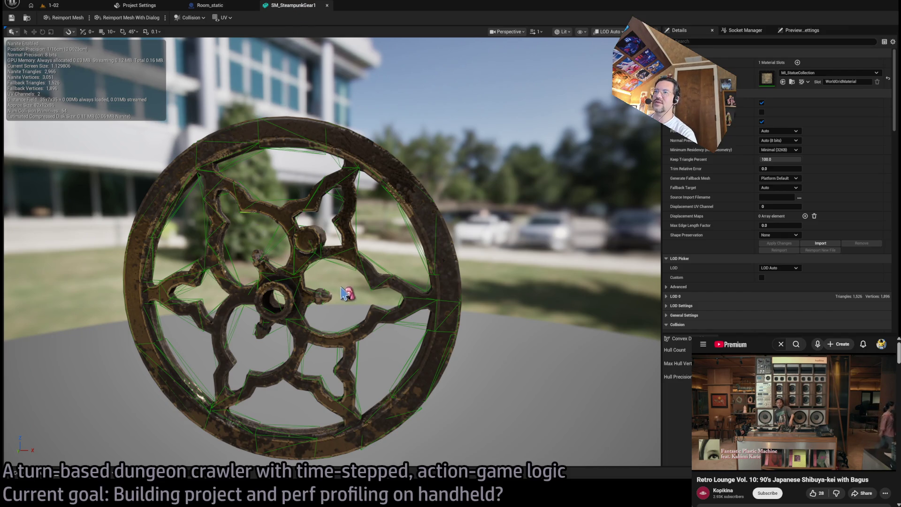
{"action": "mouse_move", "coordinate": [356, 268]}
{"action": "left_mouse_down"}
{"action": "mouse_move", "coordinate": [370, 262]}
{"action": "mouse_move", "coordinate": [349, 271]}
{"action": "mouse_move", "coordinate": [356, 264]}
{"action": "left_mouse_up"}
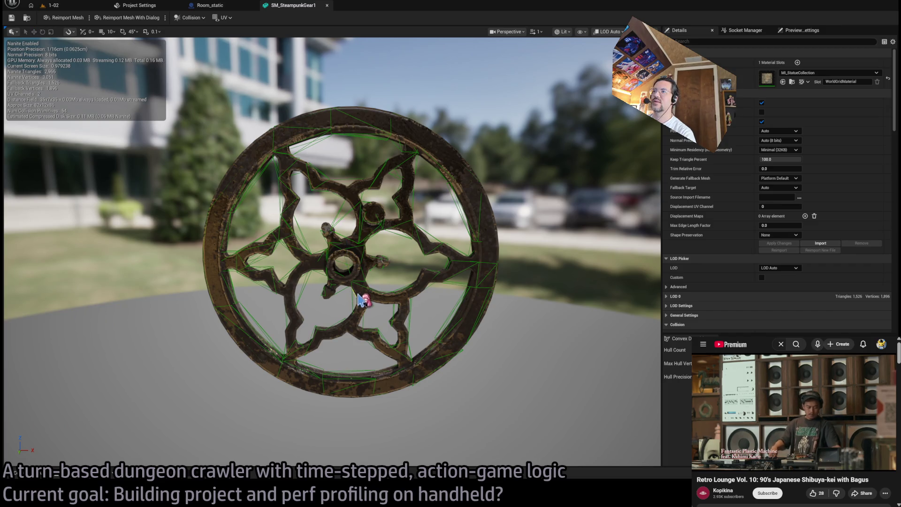
{"action": "middle_click", "coordinate": [297, 8]}
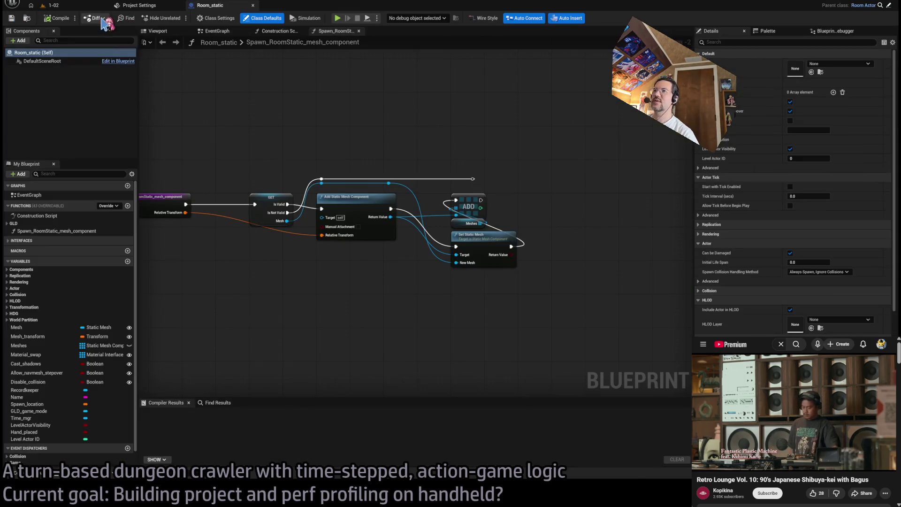
Back in level 1-02, select the upper floor gear and browse to its mesh asset
{"action": "left_click", "coordinate": [75, 5]}
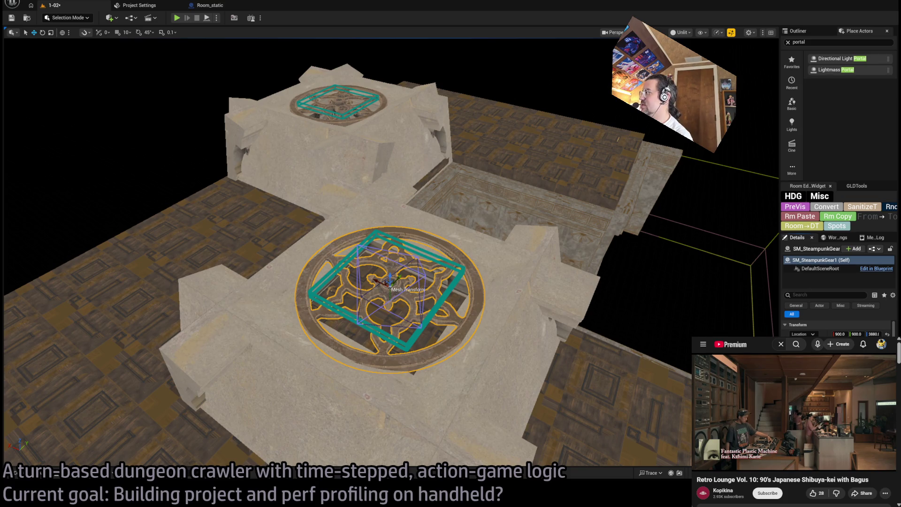
{"action": "left_click", "coordinate": [338, 102]}
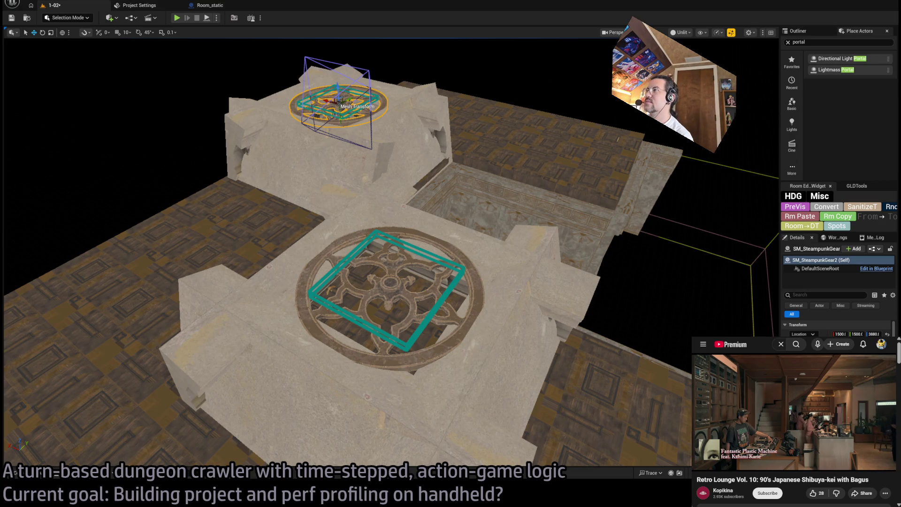
{"action": "left_click", "coordinate": [461, 318]}
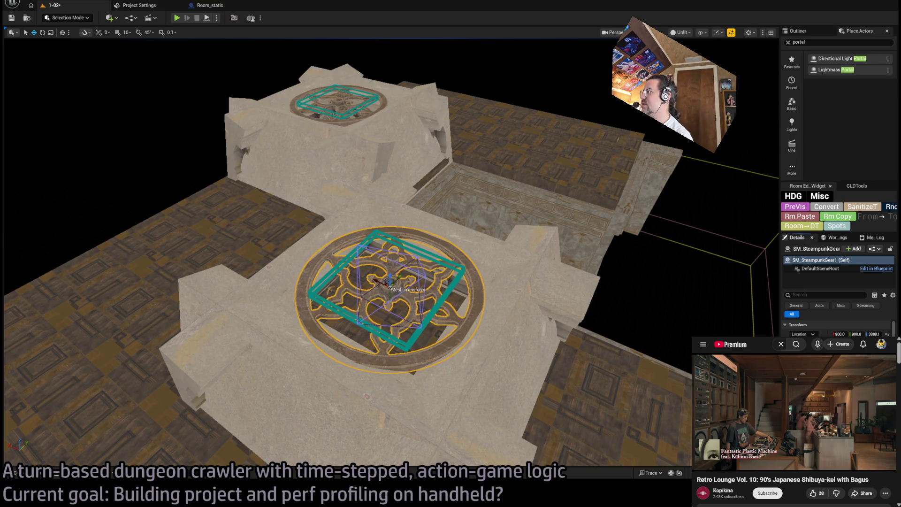
{"action": "left_click_drag", "start_coordinate": [467, 276], "coordinate": [515, 259]}
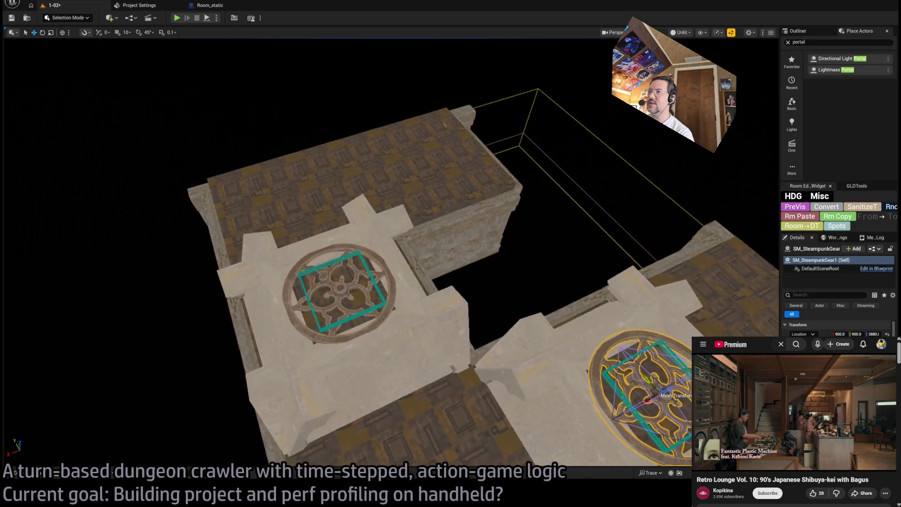
{"action": "left_click_drag", "start_coordinate": [345, 267], "coordinate": [347, 267]}
{"action": "left_click", "coordinate": [350, 276]}
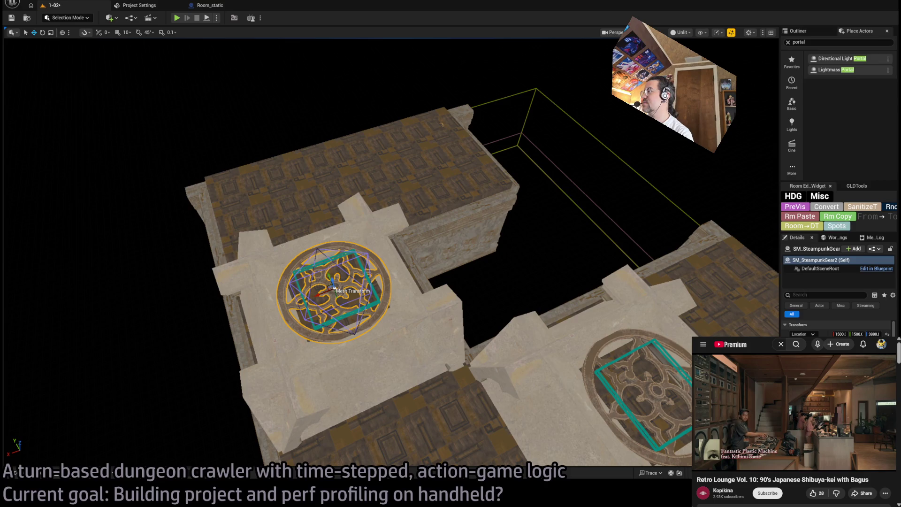
{"action": "key", "text": "ctrl+b"}
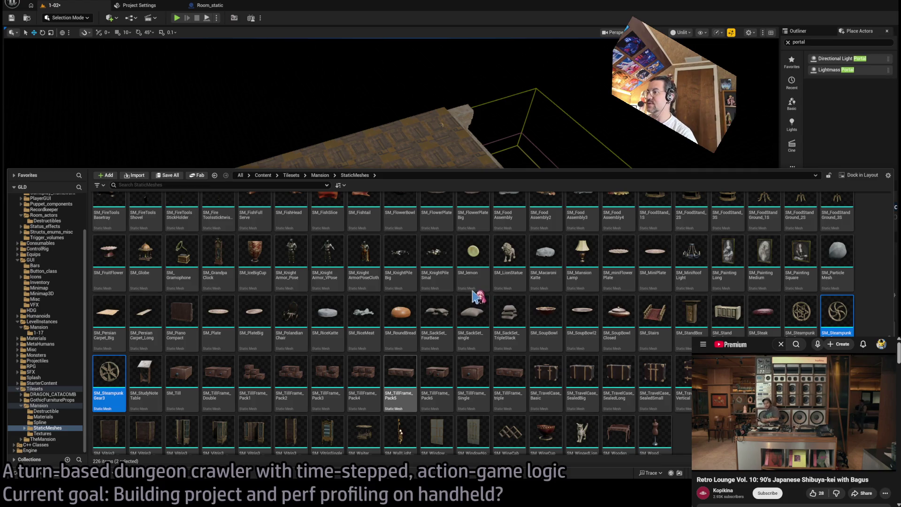
Open SM_SteampunkGear2 and SM_SteampunkGear3 and compare the two gear meshes
{"action": "key", "text": "Return"}
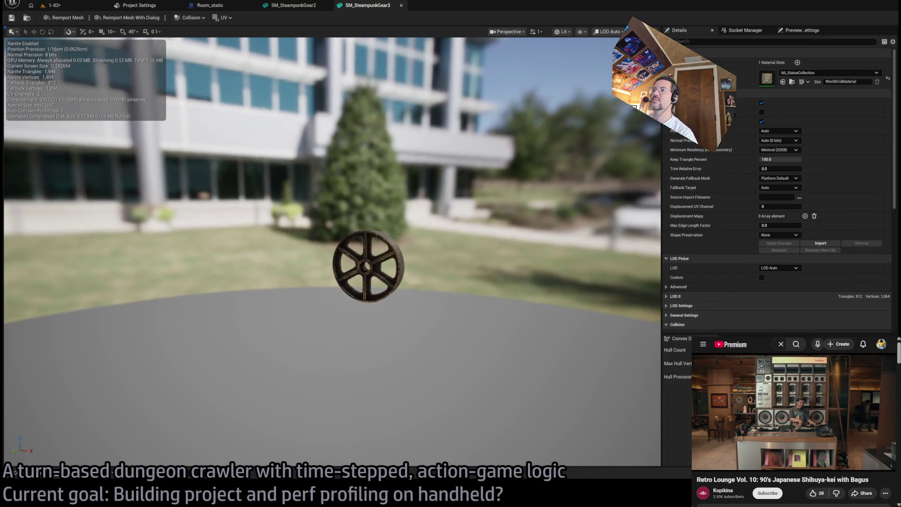
{"action": "scroll", "coordinate": [346, 221], "scroll_direction": "up", "scroll_amount": 3}
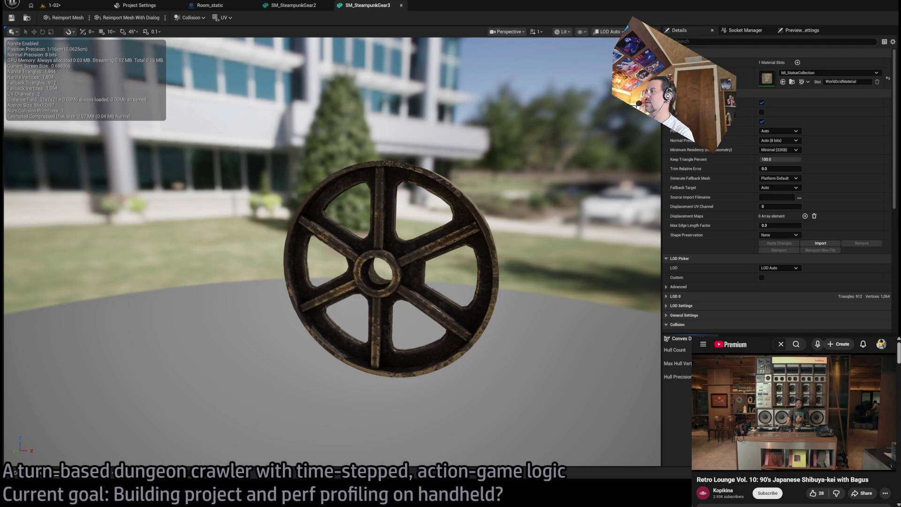
{"action": "left_click", "coordinate": [306, 7]}
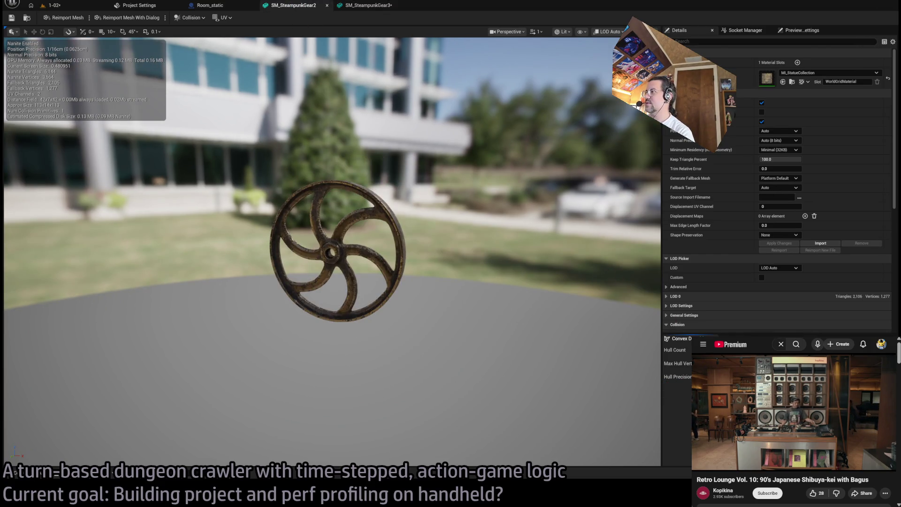
{"action": "left_click_drag", "start_coordinate": [349, 339], "coordinate": [380, 336]}
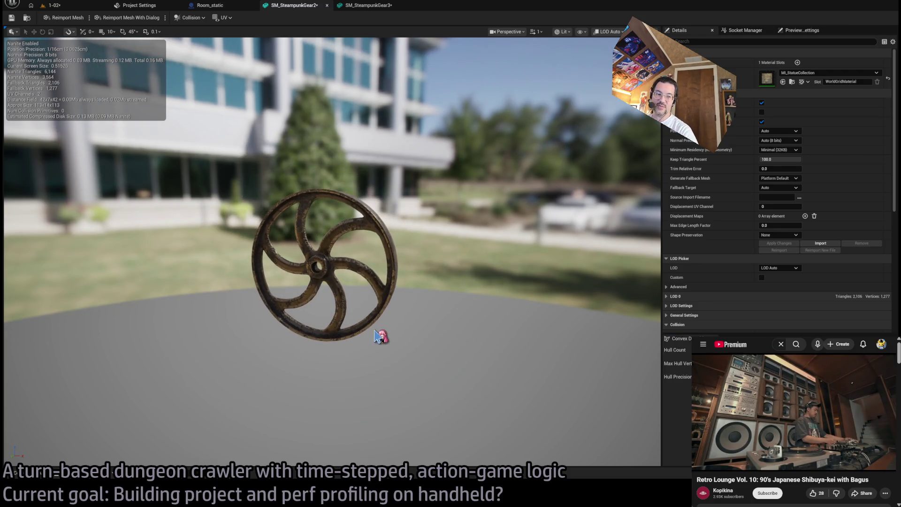
{"action": "left_click", "coordinate": [355, 6]}
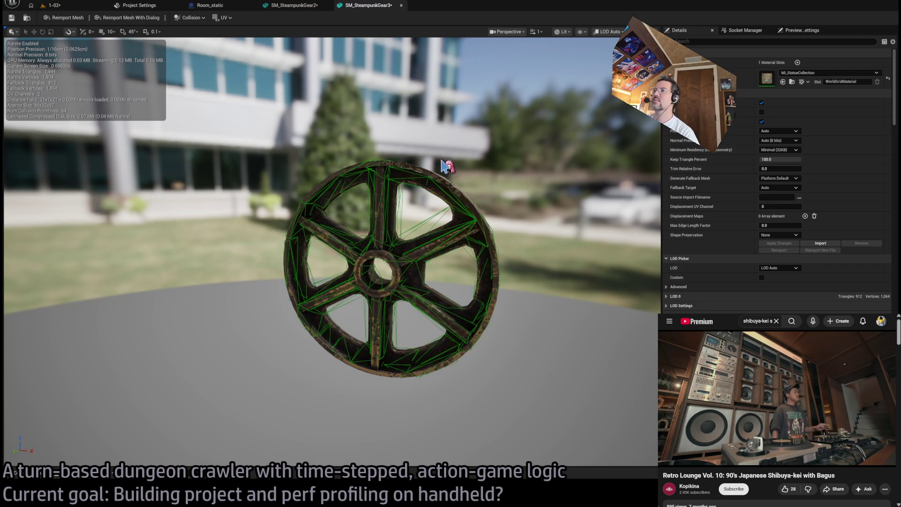
{"action": "left_click", "coordinate": [294, 6]}
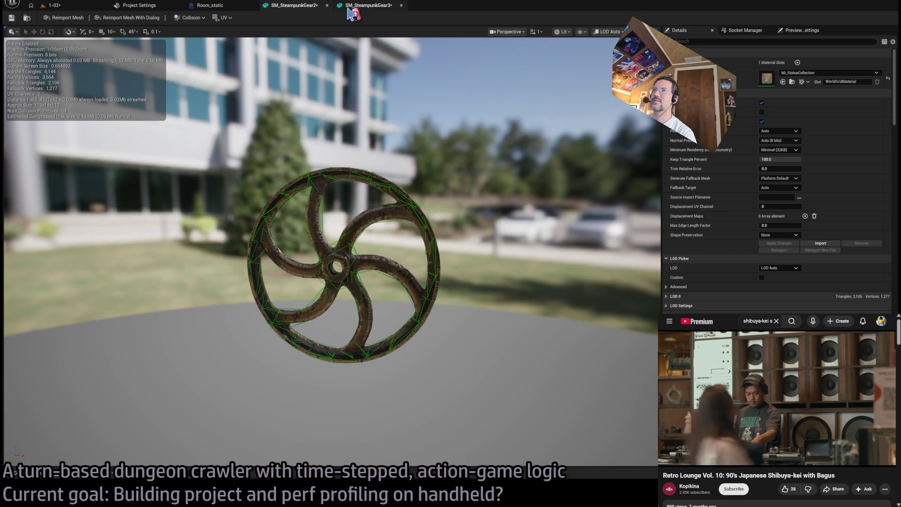
Close both gear mesh editors and return to level 1-02
{"action": "middle_click", "coordinate": [311, 6]}
{"action": "middle_click", "coordinate": [311, 6]}
{"action": "left_click", "coordinate": [40, 4]}
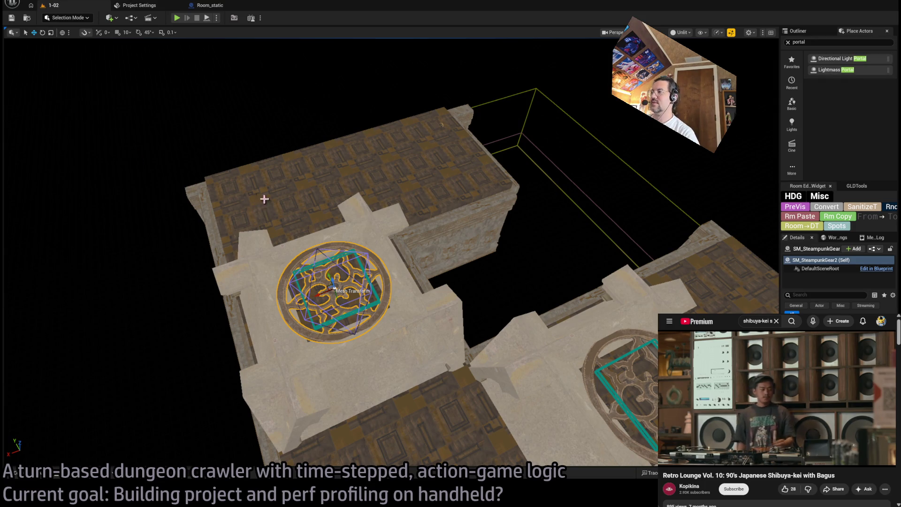
Fly into the mansion room, select wall lamp SM_WallLightChand4, and start a play-test
{"action": "mouse_move", "coordinate": [265, 199]}
{"action": "left_mouse_down"}
{"action": "mouse_move", "coordinate": [207, 327]}
{"action": "mouse_move", "coordinate": [401, 420]}
{"action": "left_mouse_up"}
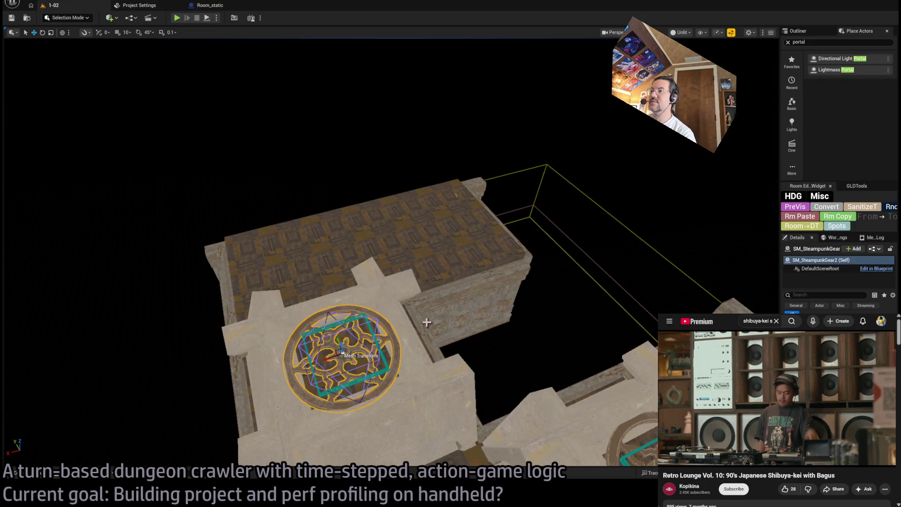
{"action": "left_click_drag", "start_coordinate": [413, 342], "coordinate": [474, 326]}
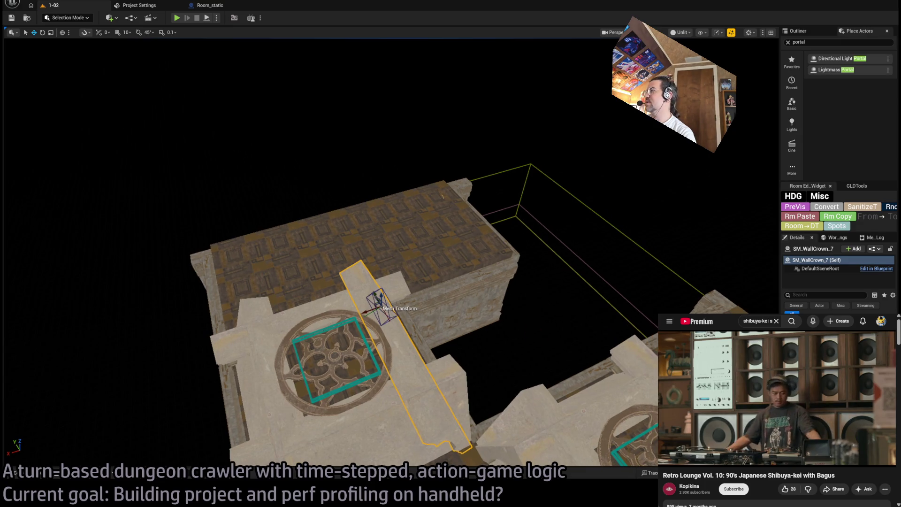
{"action": "left_click_drag", "start_coordinate": [389, 281], "coordinate": [350, 241]}
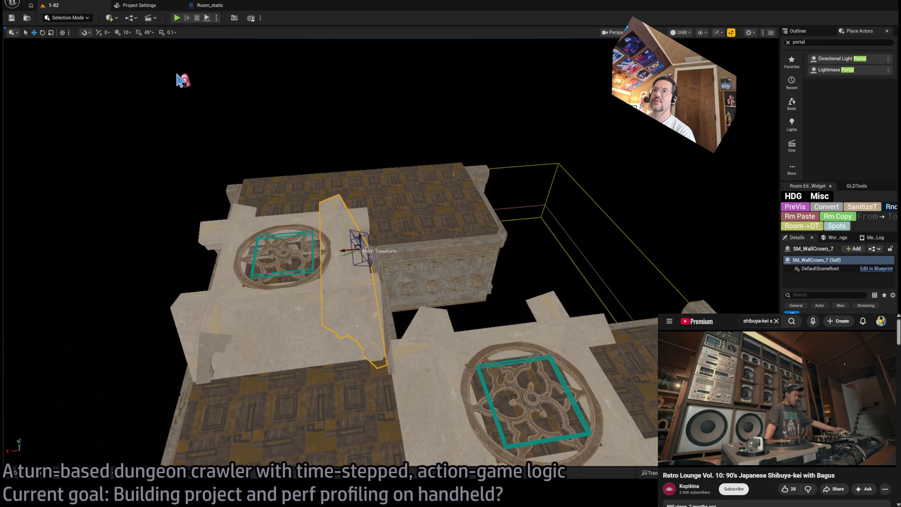
{"action": "left_click_drag", "start_coordinate": [484, 273], "coordinate": [478, 216]}
{"action": "mouse_move", "coordinate": [378, 257]}
{"action": "left_mouse_down"}
{"action": "mouse_move", "coordinate": [371, 239]}
{"action": "mouse_move", "coordinate": [389, 257]}
{"action": "mouse_move", "coordinate": [432, 255]}
{"action": "left_mouse_up"}
{"action": "left_click", "coordinate": [378, 258]}
{"action": "left_click_drag", "start_coordinate": [431, 299], "coordinate": [454, 299]}
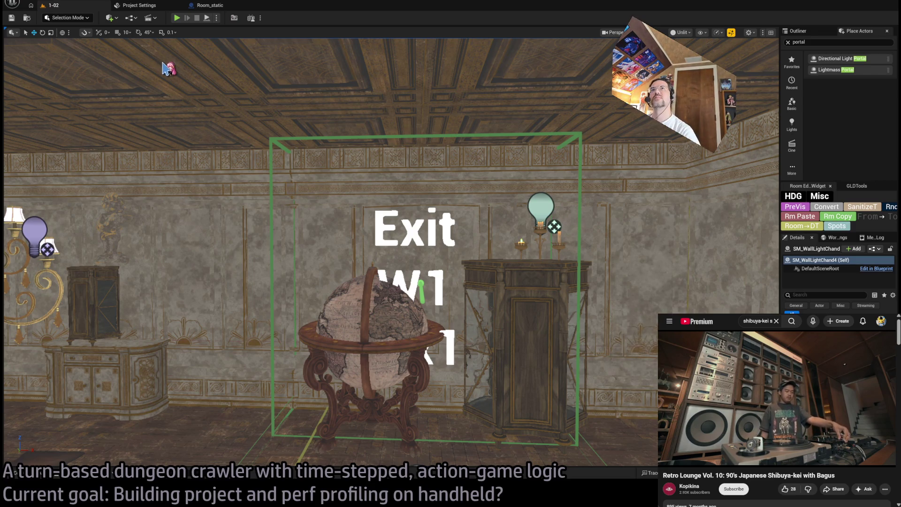
{"action": "left_click", "coordinate": [177, 19]}
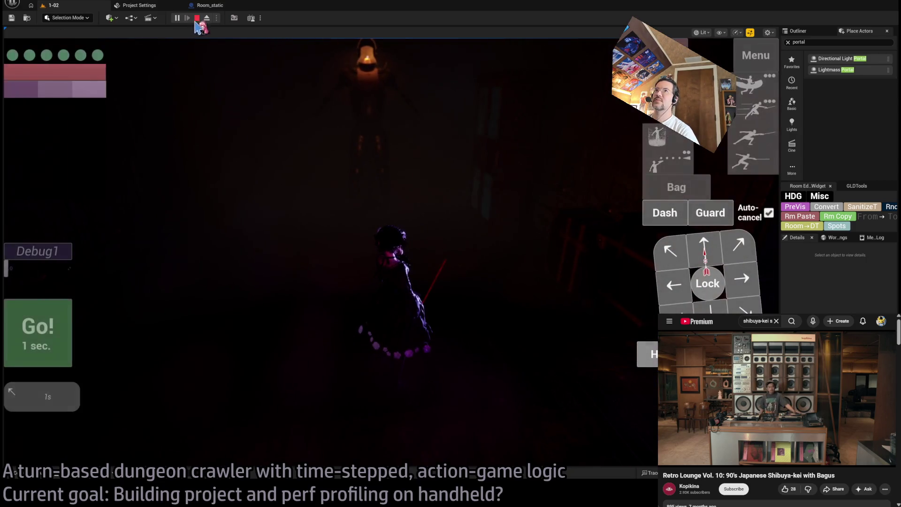
Leave the current play-test and start playing the HDG_test dungeon level
{"action": "key", "text": "Escape"}
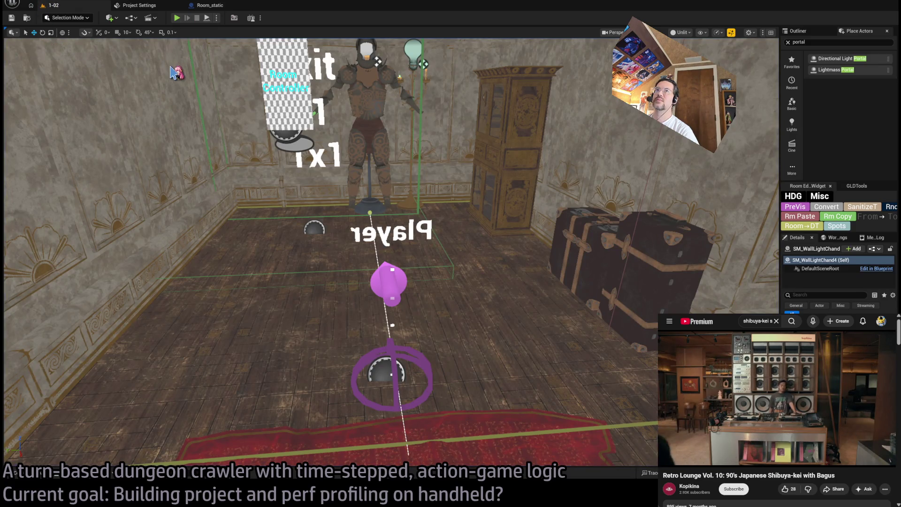
{"action": "left_click", "coordinate": [177, 18]}
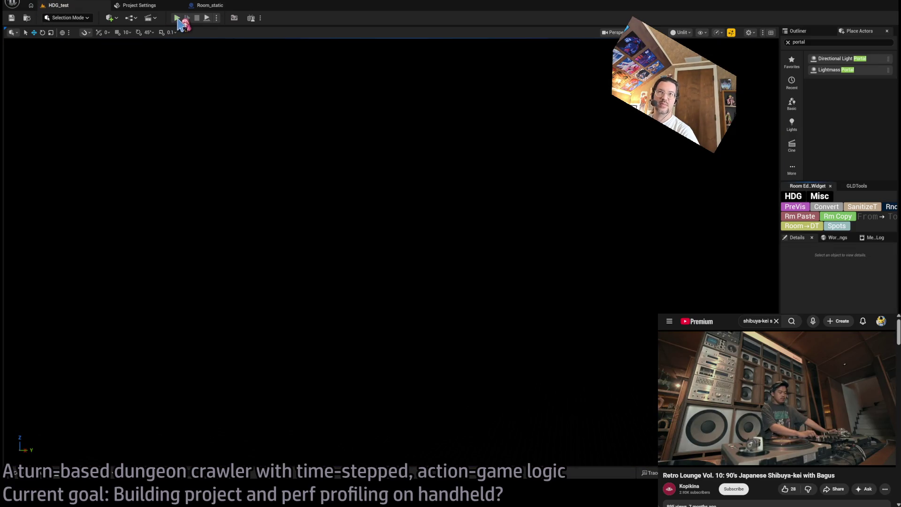
{"action": "left_click", "coordinate": [177, 20]}
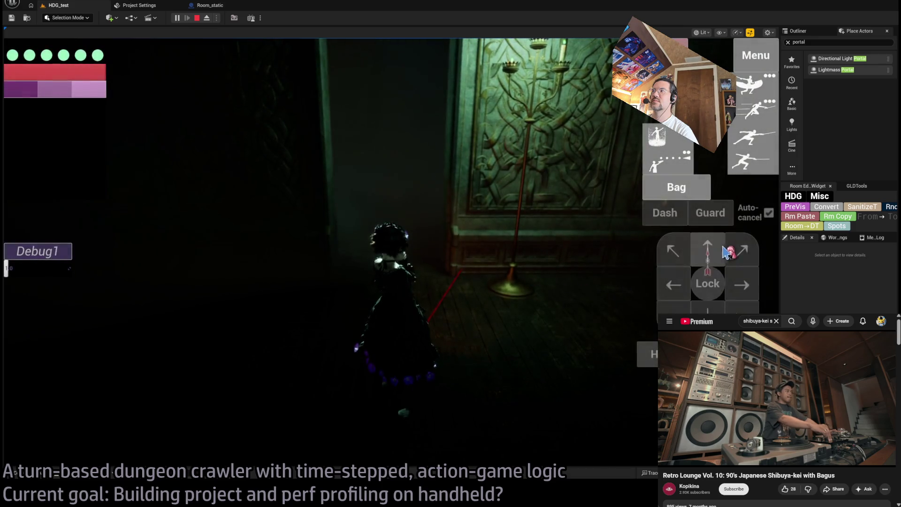
Queue forward, up-left, left and down moves and run the turns to reach the next room
{"action": "left_click", "coordinate": [707, 254]}
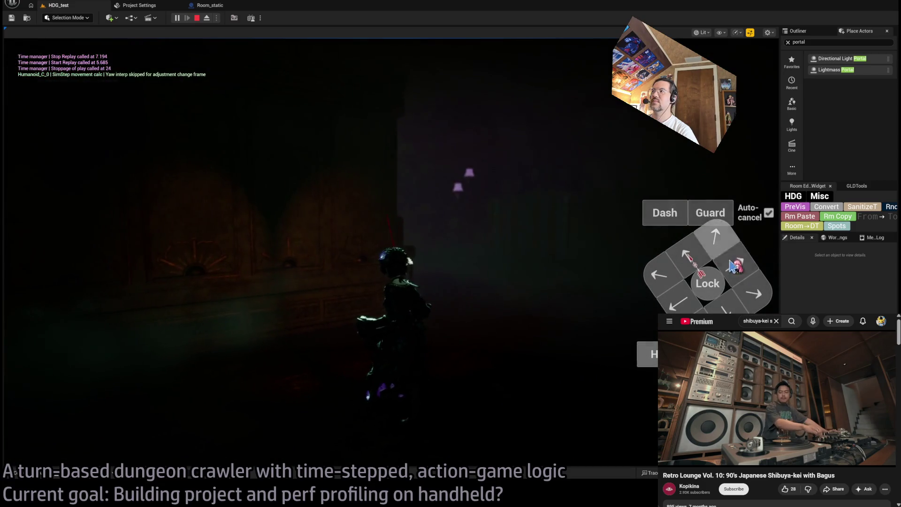
{"action": "left_click", "coordinate": [685, 256]}
{"action": "left_click", "coordinate": [658, 274]}
{"action": "left_click", "coordinate": [658, 274]}
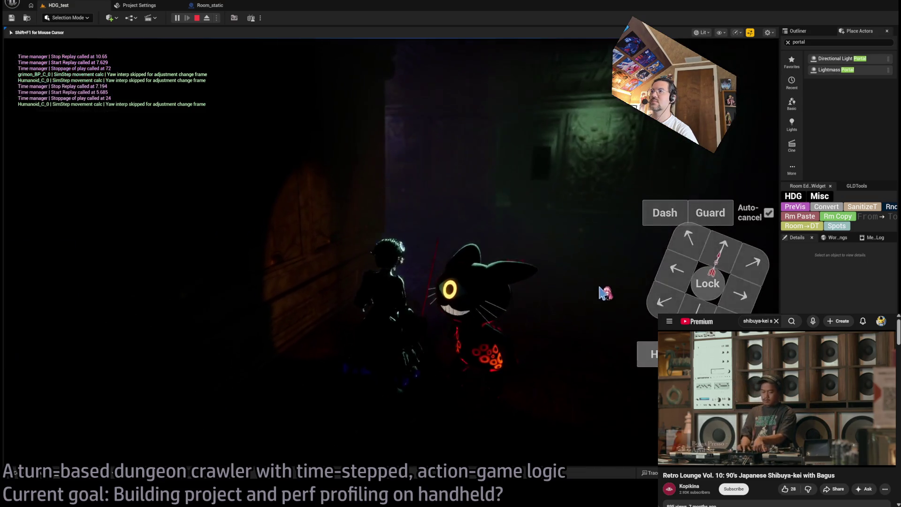
{"action": "key", "text": "Down"}
{"action": "key", "text": "Down"}
{"action": "key", "text": "Left"}
{"action": "key", "text": "Down"}
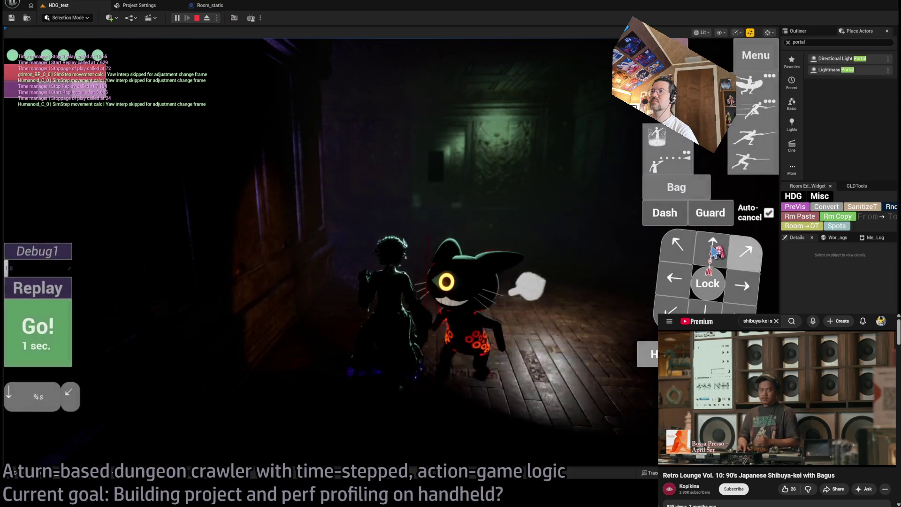
{"action": "key", "text": "Return"}
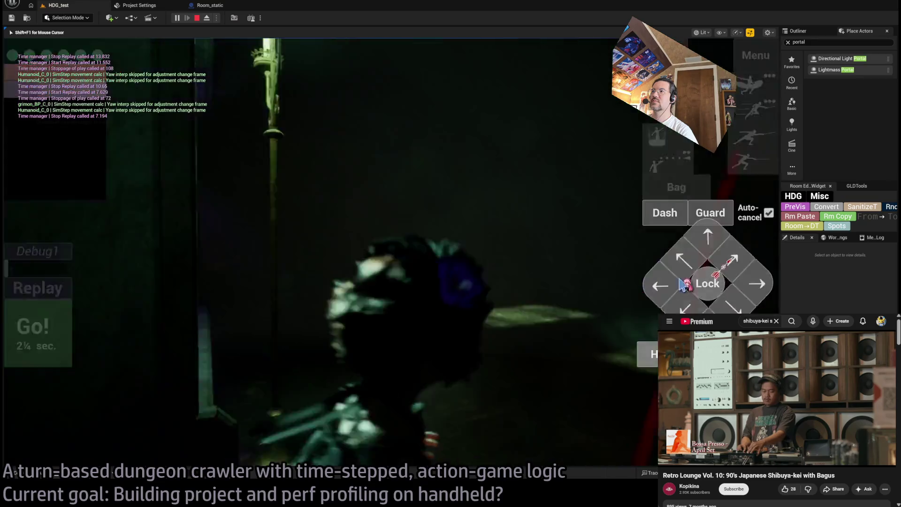
{"action": "key", "text": "Up"}
{"action": "key", "text": "Return"}
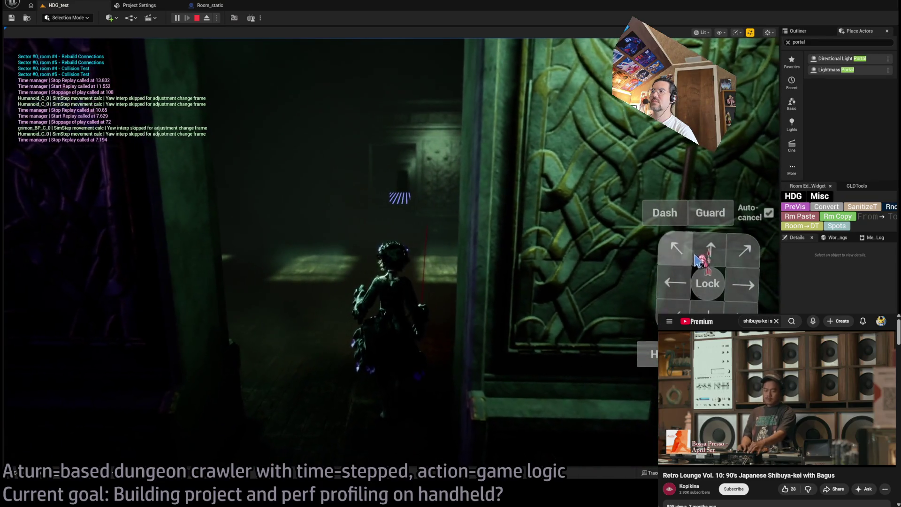
{"action": "key", "text": "Right"}
{"action": "key", "text": "Right"}
{"action": "key", "text": "Right"}
{"action": "left_click", "coordinate": [55, 322]}
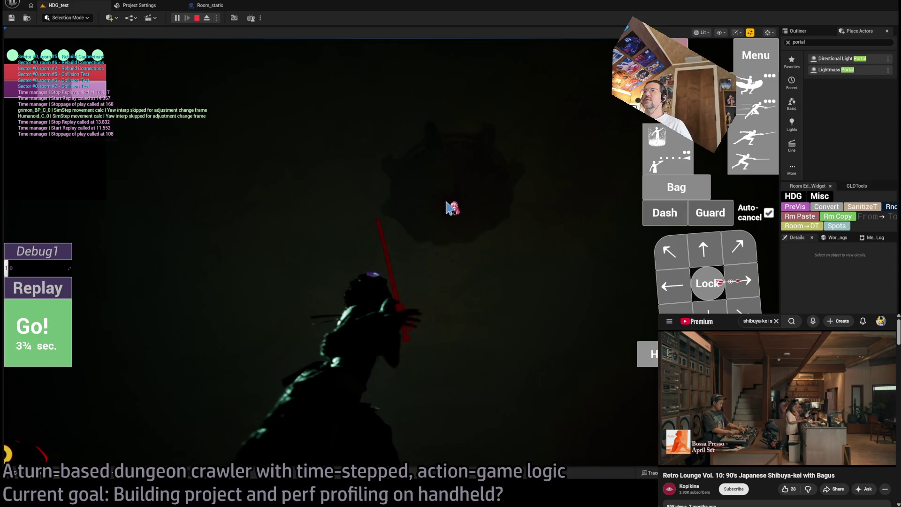
Walk the character through the door into the hall and the dark room, then stop the play-test
{"action": "key", "text": "Up"}
{"action": "left_click", "coordinate": [717, 260]}
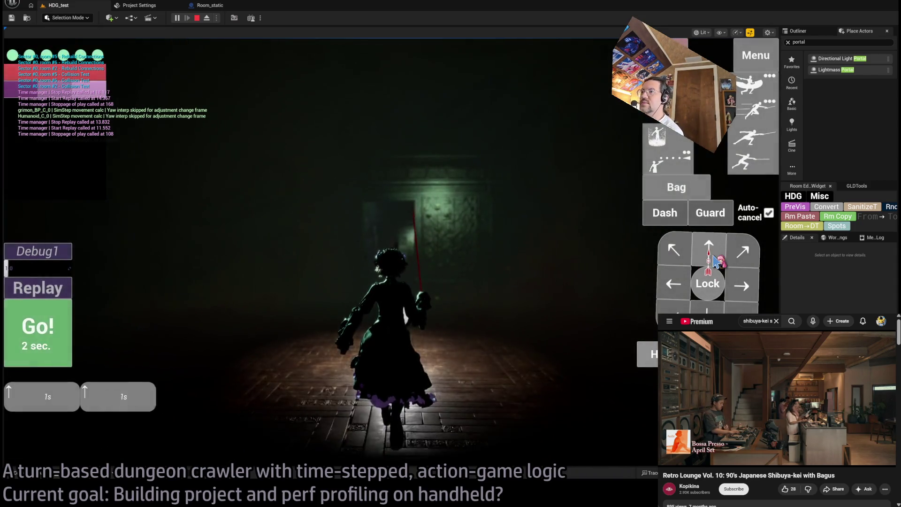
{"action": "left_click", "coordinate": [717, 260]}
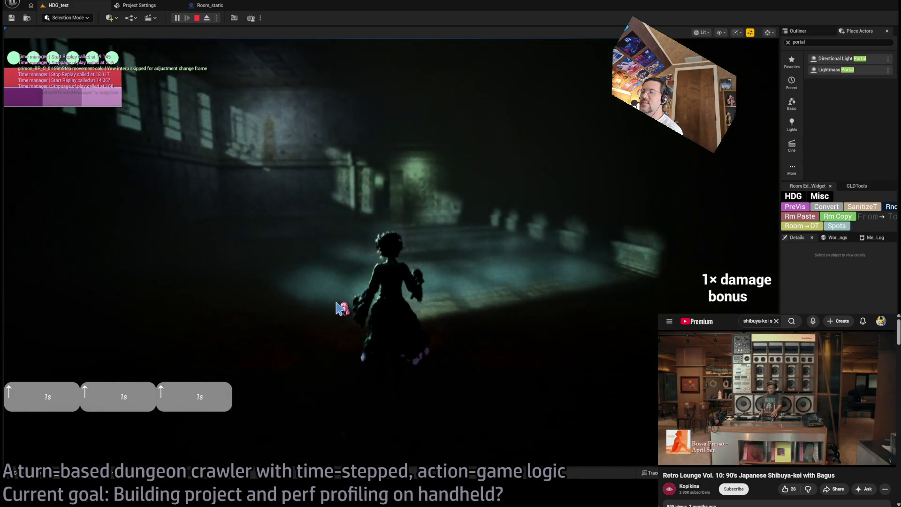
{"action": "key", "text": "w"}
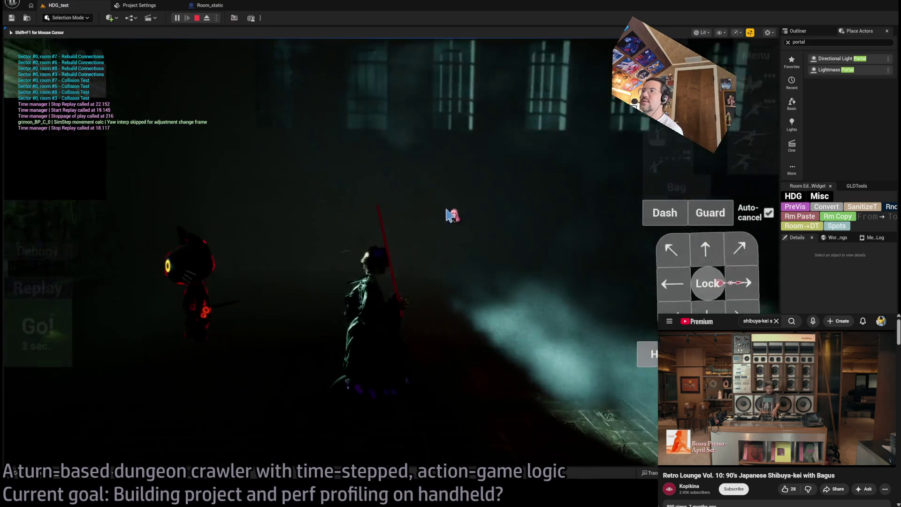
{"action": "left_click", "coordinate": [715, 254]}
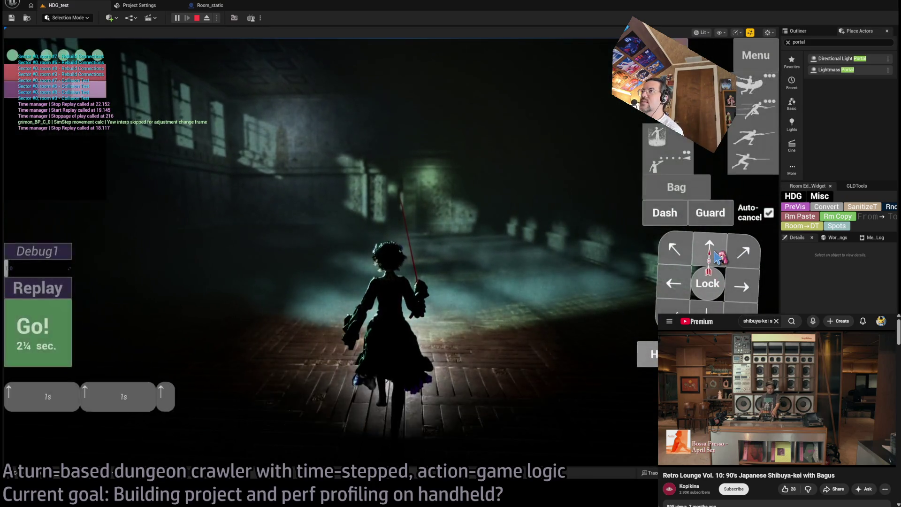
{"action": "left_click", "coordinate": [38, 342]}
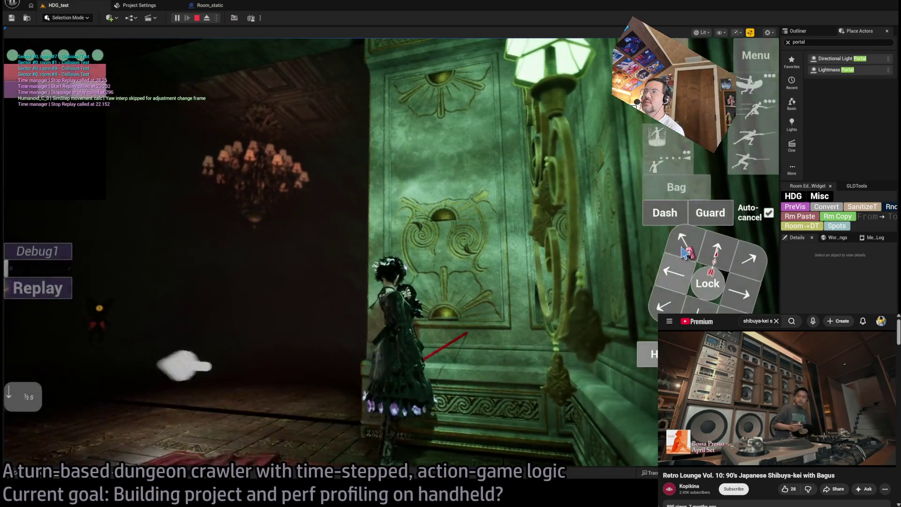
{"action": "key", "text": "KP_2"}
{"action": "key", "text": "KP_1"}
{"action": "key", "text": "KP_4"}
{"action": "left_click", "coordinate": [41, 361]}
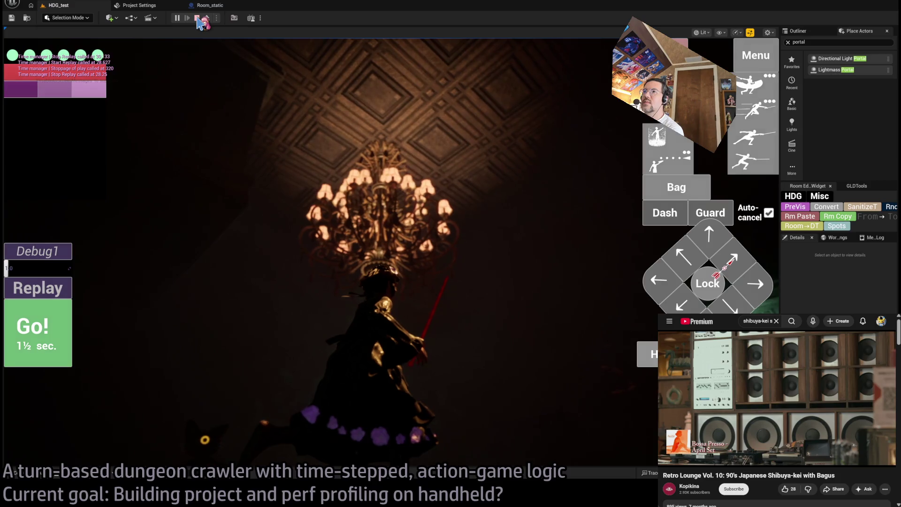
{"action": "left_click", "coordinate": [197, 18]}
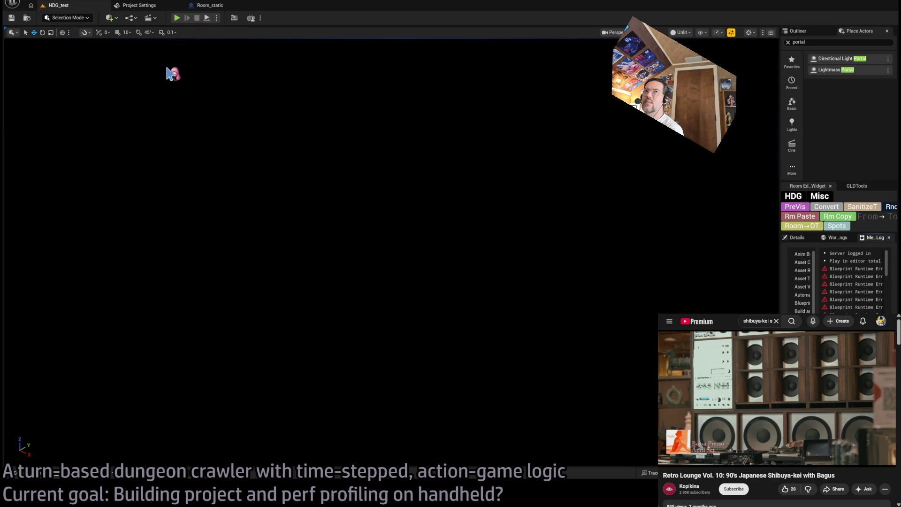
Play 1-01_Prototype, eject to view the chandelier in Lit mode, repossess the player, then stop
{"action": "left_click", "coordinate": [182, 19]}
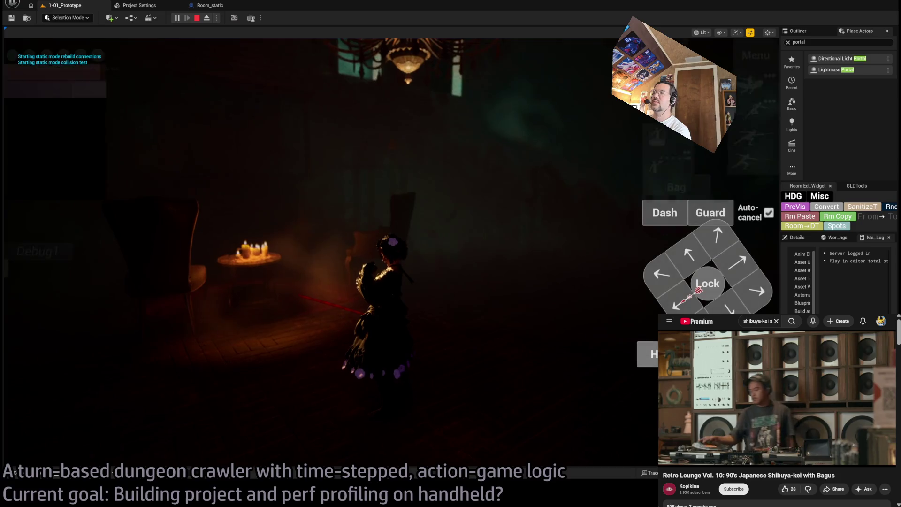
{"action": "key", "text": "F8"}
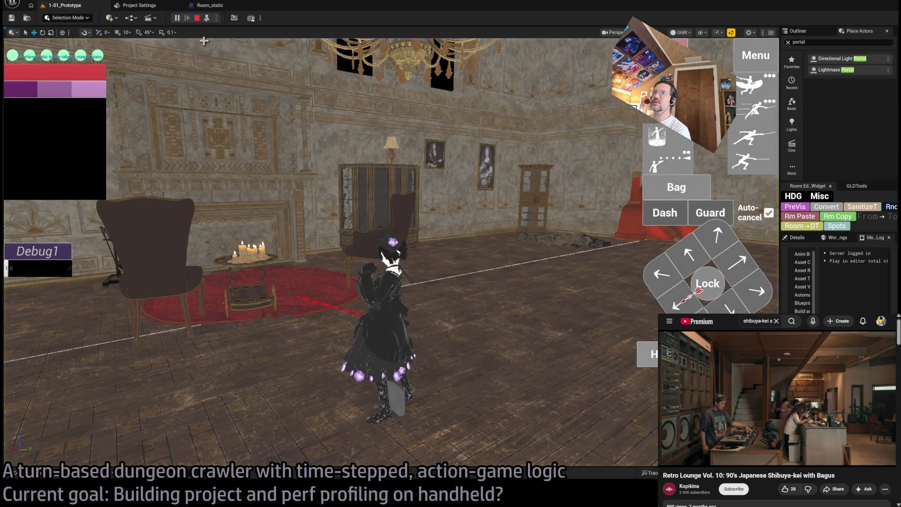
{"action": "left_click", "coordinate": [207, 19]}
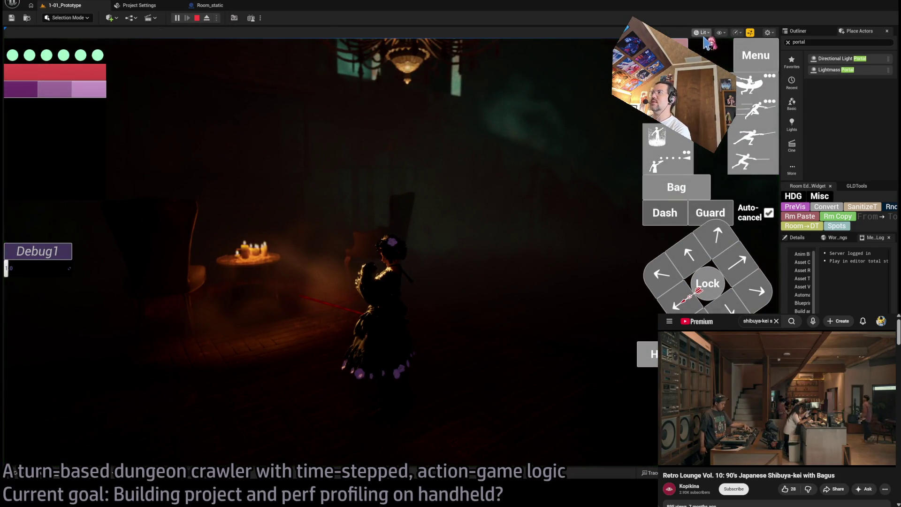
{"action": "key", "text": "F8"}
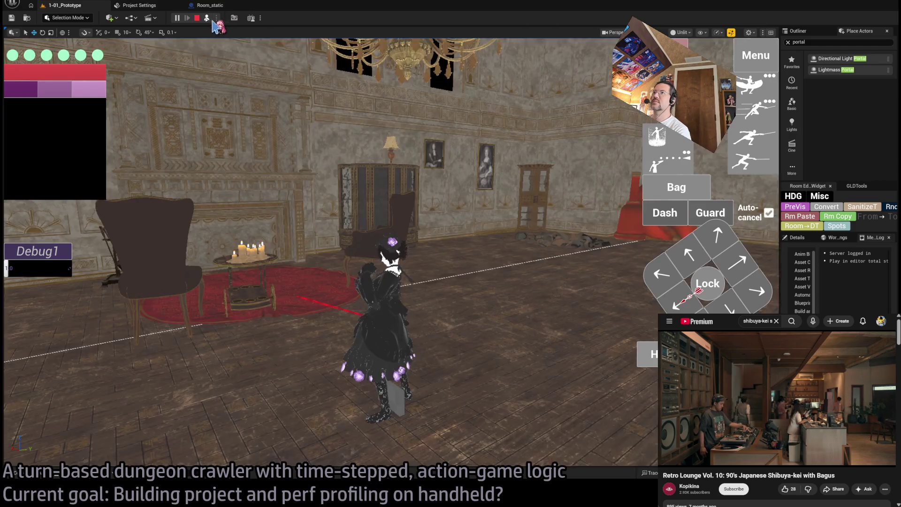
{"action": "key", "text": "alt+4"}
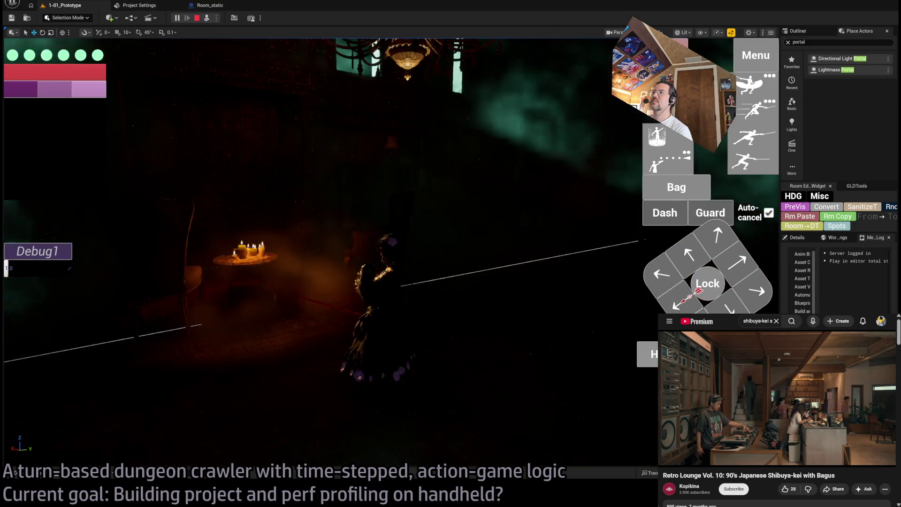
{"action": "mouse_move", "coordinate": [482, 451]}
{"action": "left_mouse_down"}
{"action": "mouse_move", "coordinate": [483, 411]}
{"action": "mouse_move", "coordinate": [473, 427]}
{"action": "mouse_move", "coordinate": [492, 431]}
{"action": "mouse_move", "coordinate": [470, 437]}
{"action": "left_mouse_up"}
{"action": "left_click", "coordinate": [210, 18]}
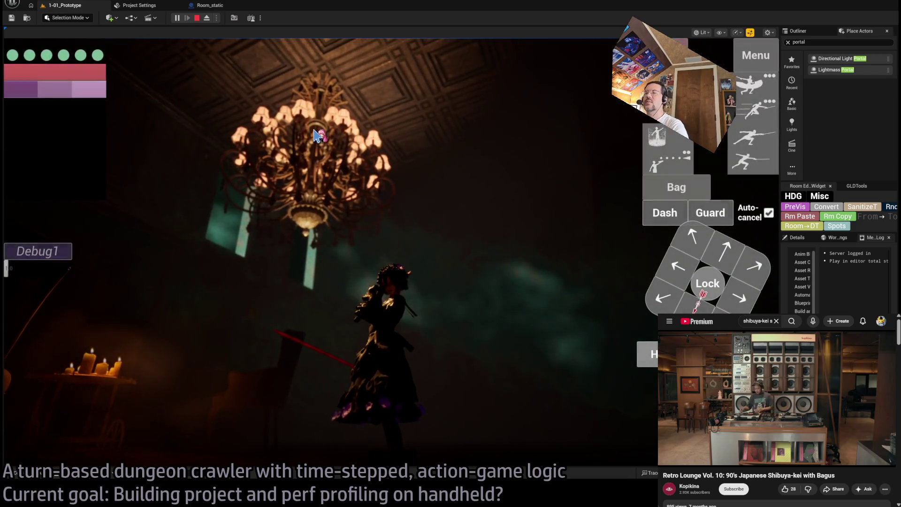
{"action": "key", "text": "Escape"}
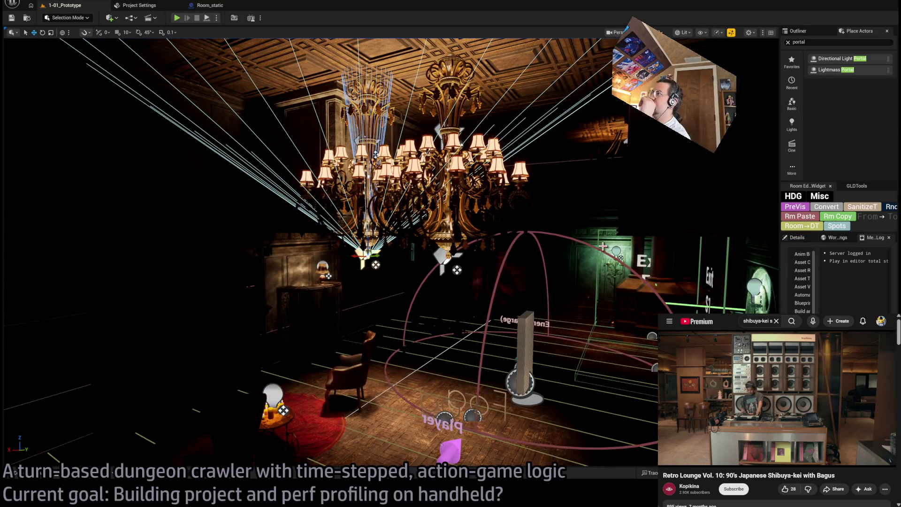
Select Room_SpotLight3 at the chandelier top, show its Details and frame it
{"action": "left_click", "coordinate": [357, 140]}
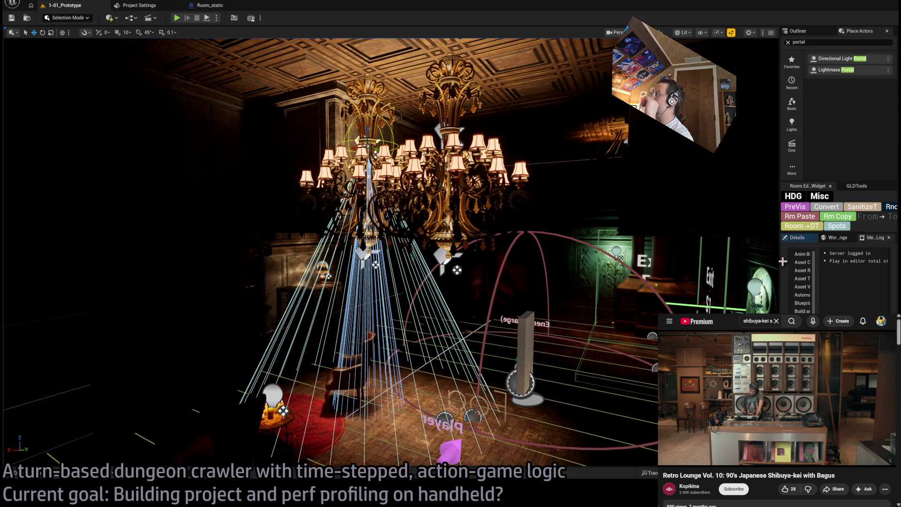
{"action": "left_click", "coordinate": [805, 239]}
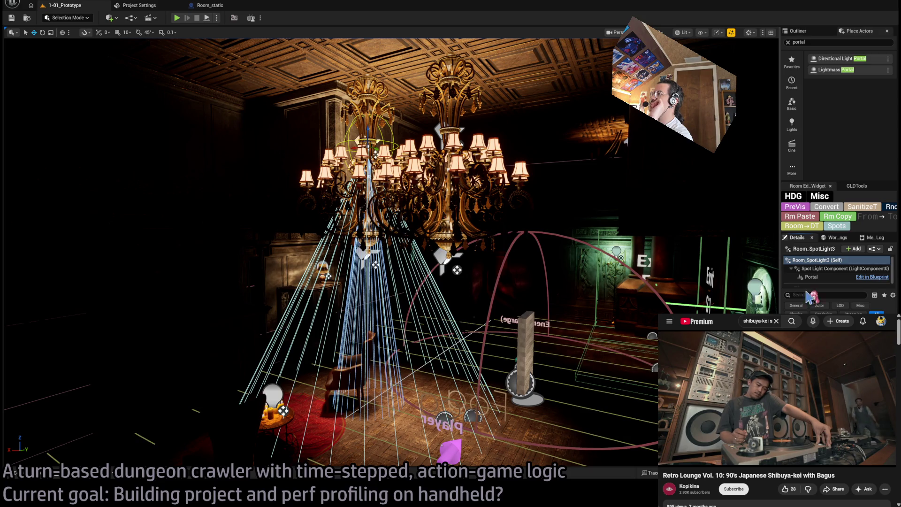
{"action": "left_click", "coordinate": [799, 261]}
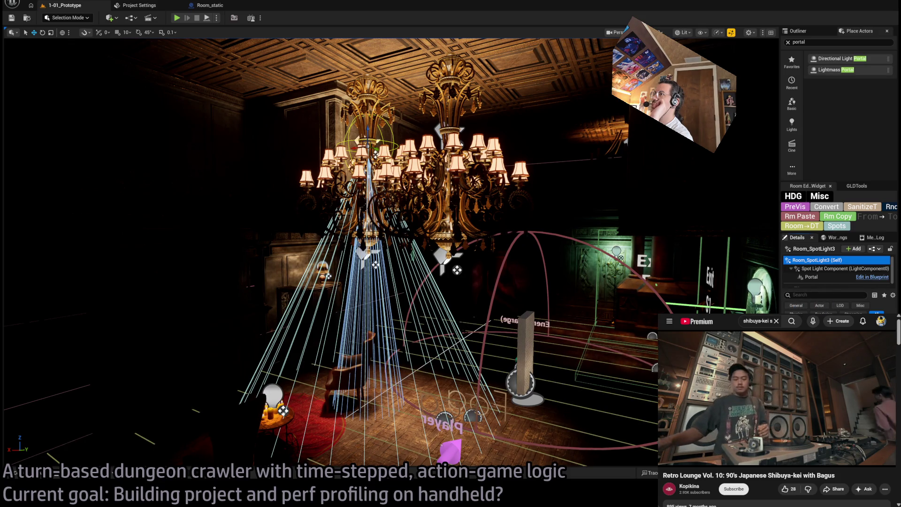
{"action": "key", "text": "f"}
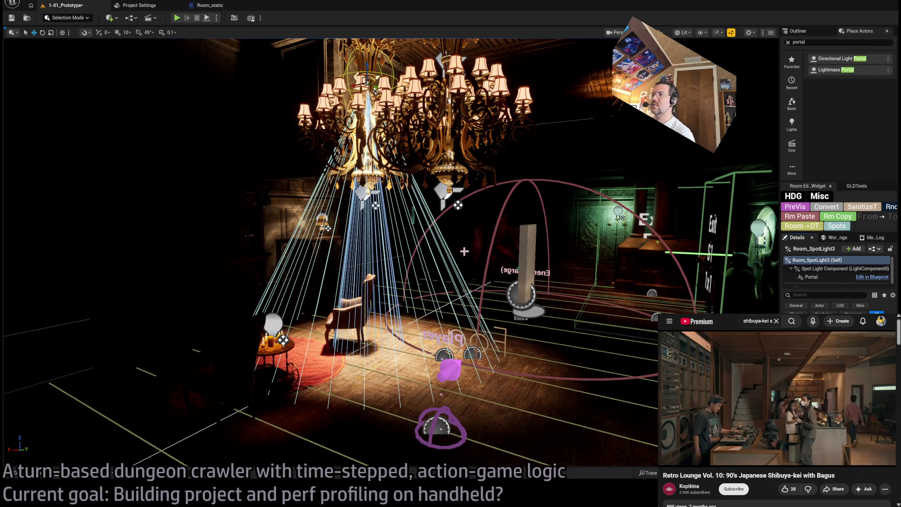
Orbit up to the chandeliers and select Room_SpotLight5, then the SM_chandelier2 chandelier
{"action": "left_click_drag", "start_coordinate": [464, 251], "coordinate": [465, 225]}
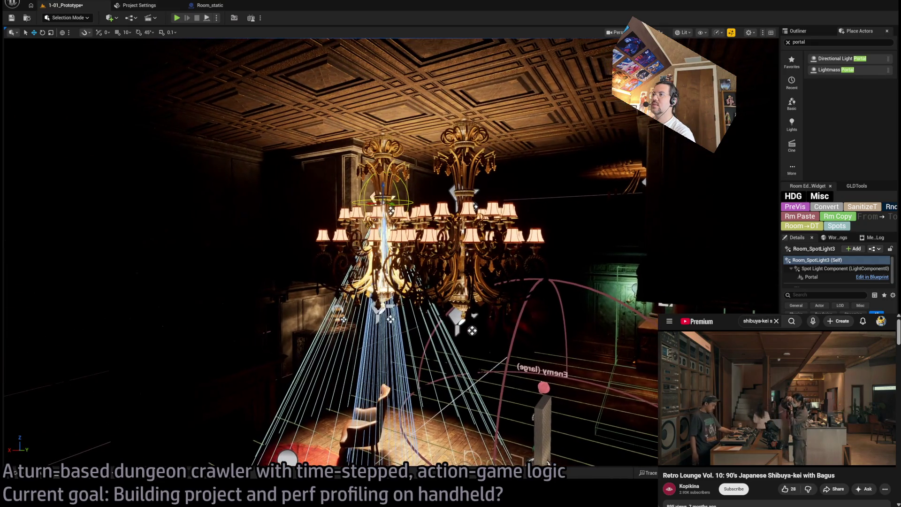
{"action": "left_click_drag", "start_coordinate": [453, 192], "coordinate": [452, 193]}
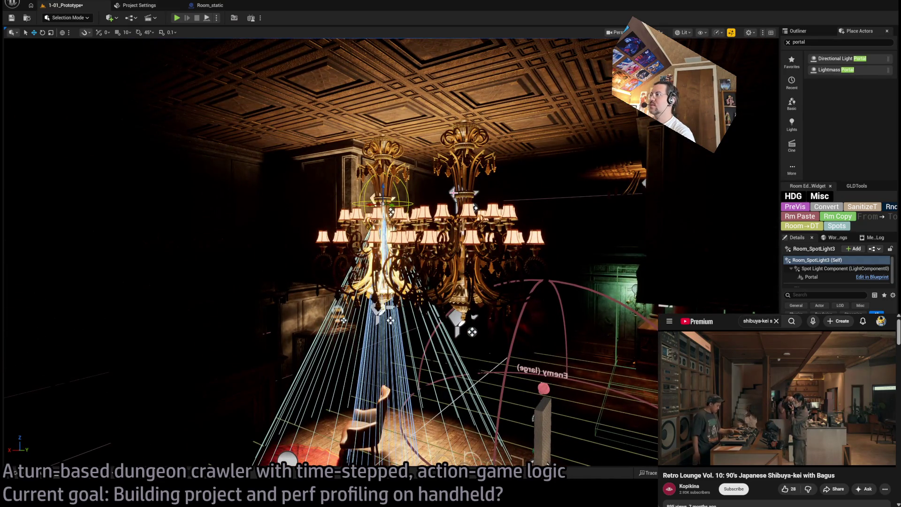
{"action": "left_click", "coordinate": [453, 192]}
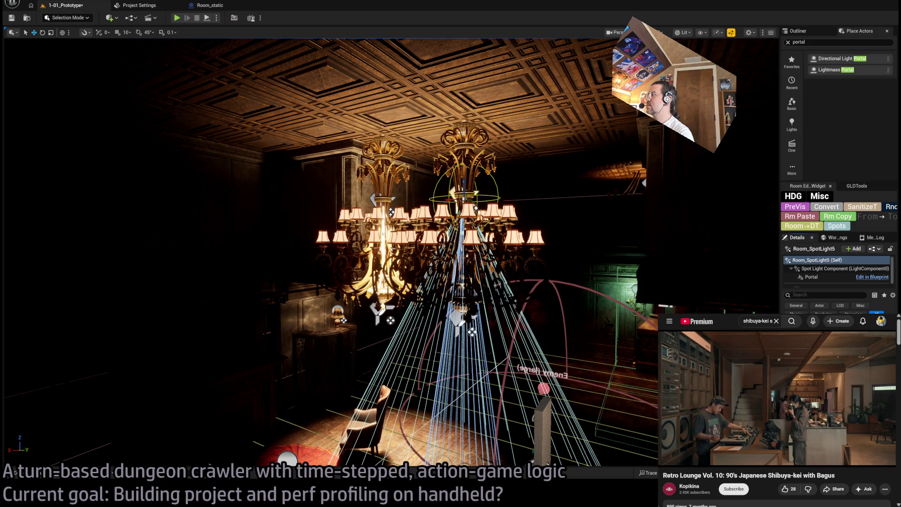
{"action": "left_click_drag", "start_coordinate": [452, 192], "coordinate": [453, 192]}
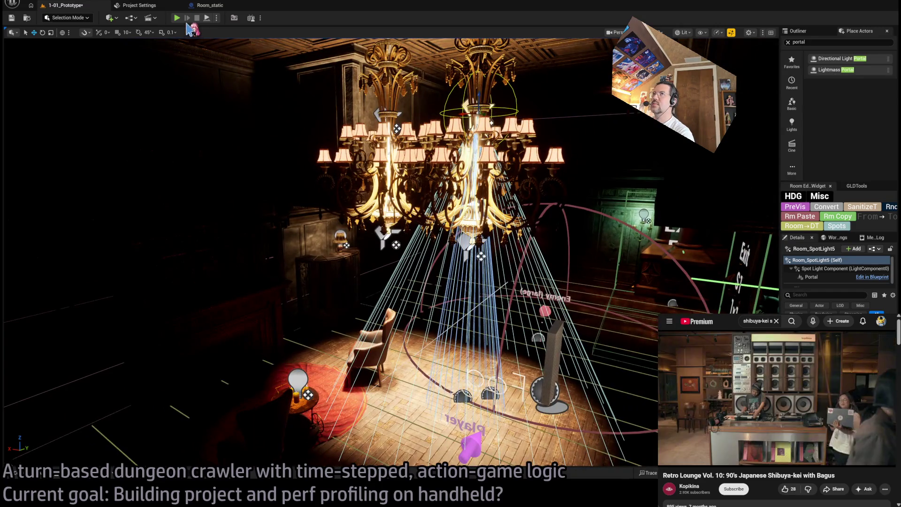
{"action": "left_click", "coordinate": [386, 159]}
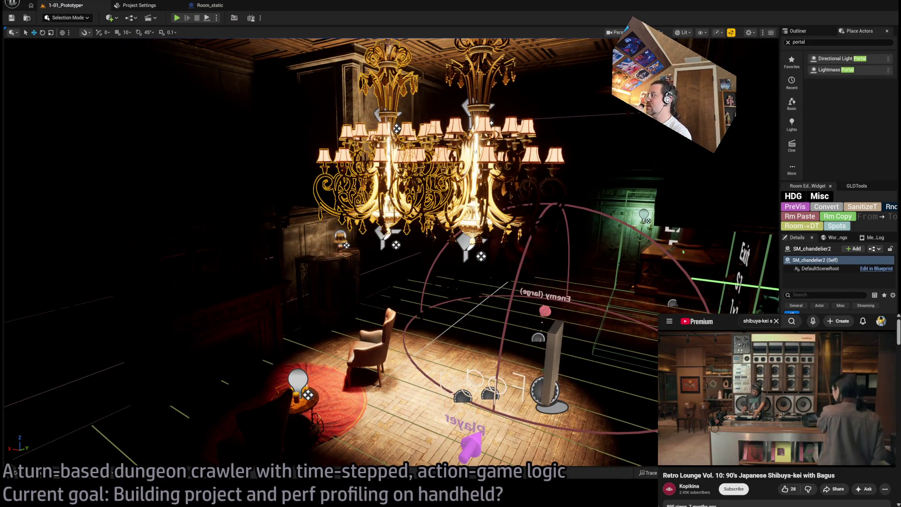
Start and stop a play-test, add a second actor to the selection, then play-test again and stop
{"action": "left_click", "coordinate": [177, 18]}
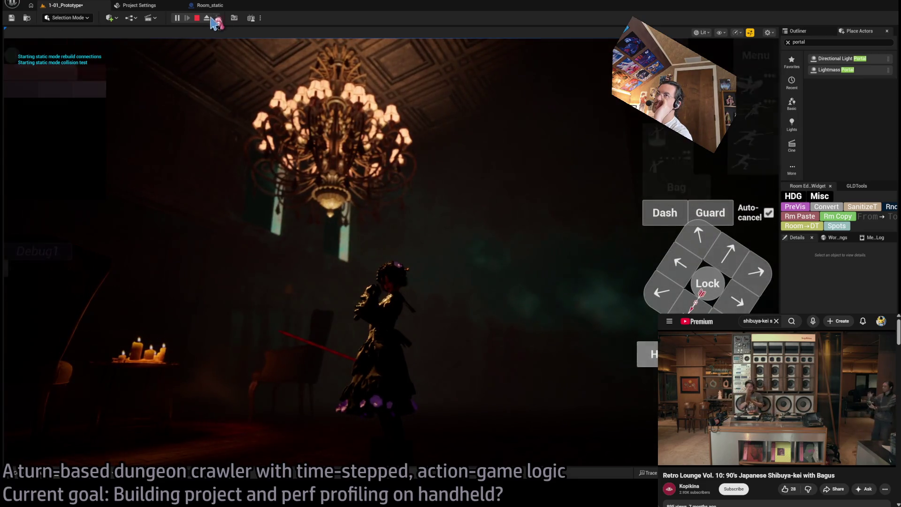
{"action": "left_click", "coordinate": [197, 18]}
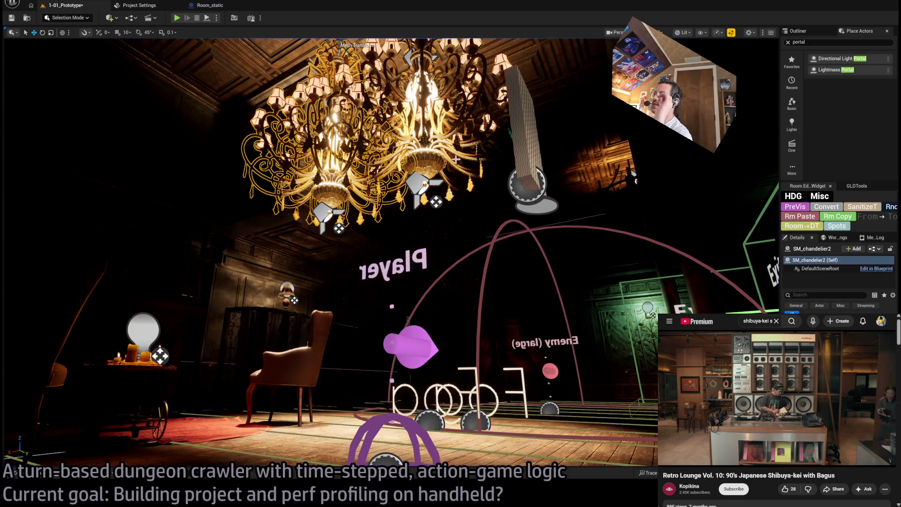
{"action": "left_click", "coordinate": [712, 279], "text": "ctrl"}
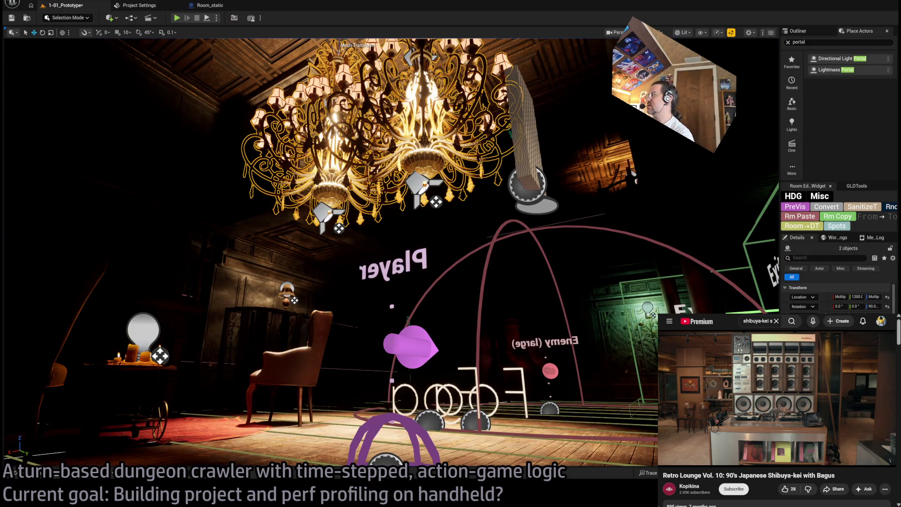
{"action": "left_click", "coordinate": [176, 18]}
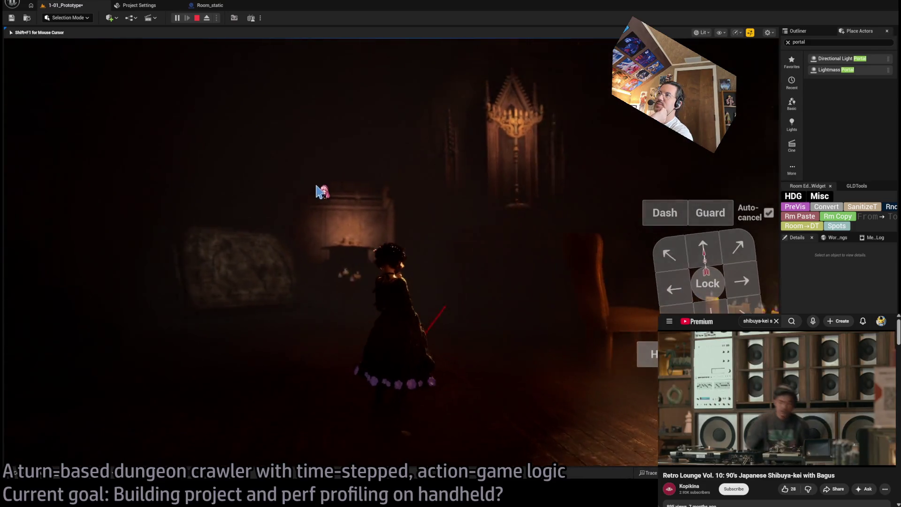
{"action": "key", "text": "Escape"}
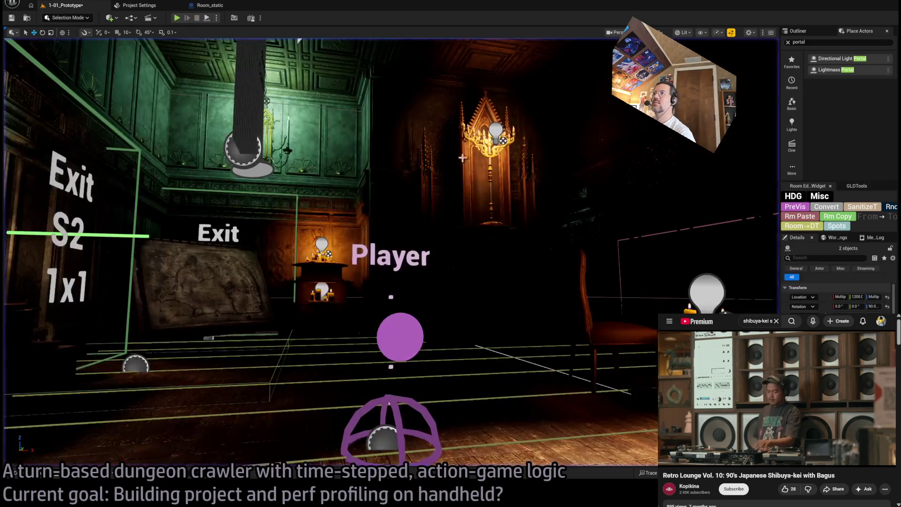
Select the tall candelabra, table candle and lower candle cluster, and frame them
{"action": "left_click", "coordinate": [489, 149]}
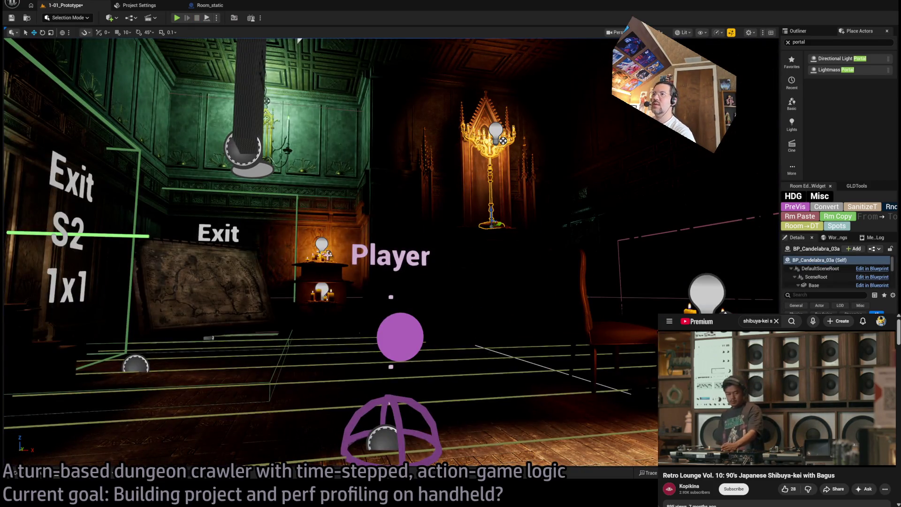
{"action": "left_click", "coordinate": [322, 251]}
{"action": "left_click", "coordinate": [332, 301], "text": "ctrl"}
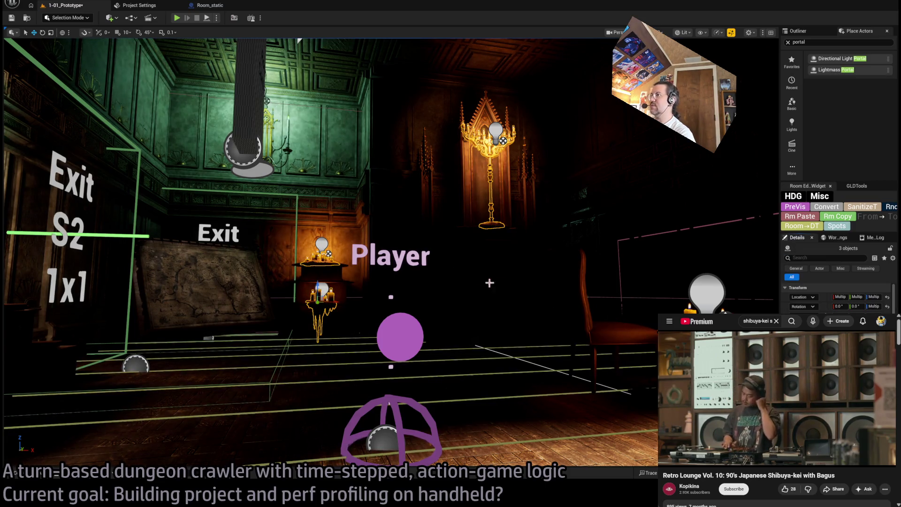
{"action": "key", "text": "f"}
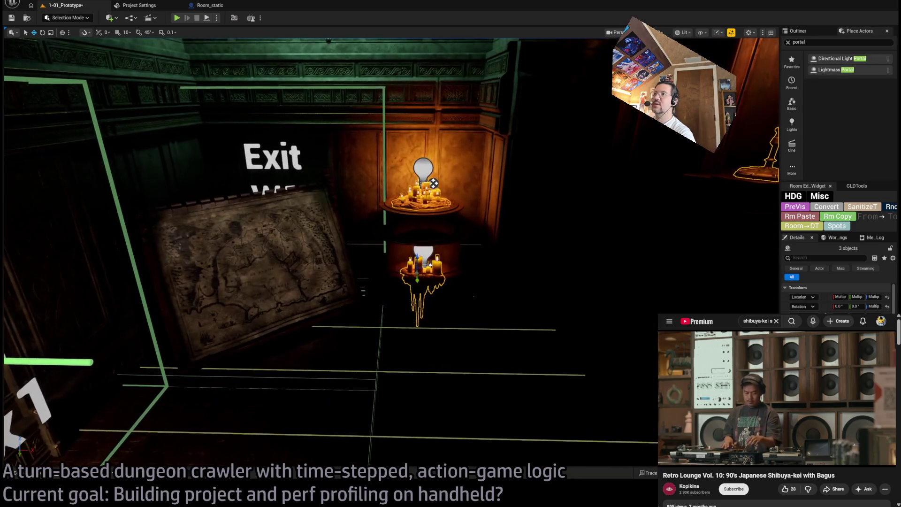
Run a quick play-test, then open the SM_FoodStand_3S mesh in the static mesh editor
{"action": "left_click", "coordinate": [176, 18]}
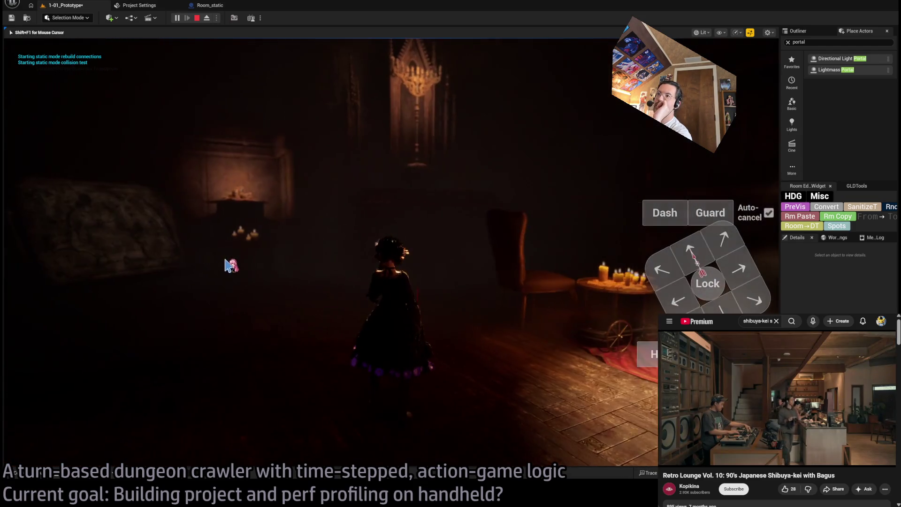
{"action": "left_click", "coordinate": [315, 296]}
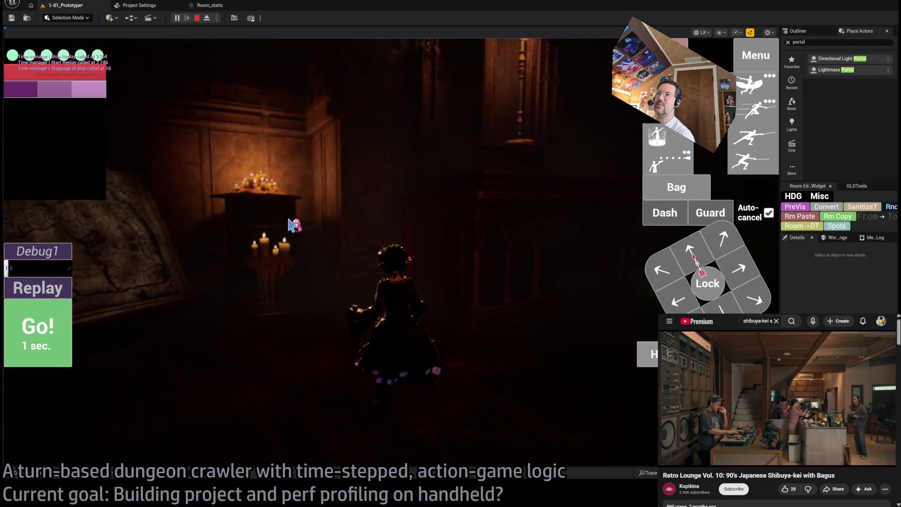
{"action": "key", "text": "Escape"}
{"action": "left_click", "coordinate": [341, 224]}
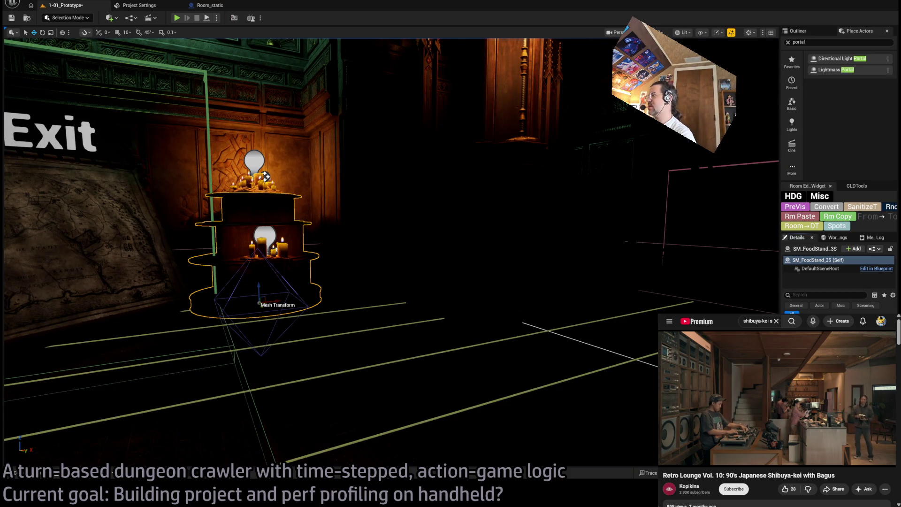
{"action": "key", "text": "ctrl+e"}
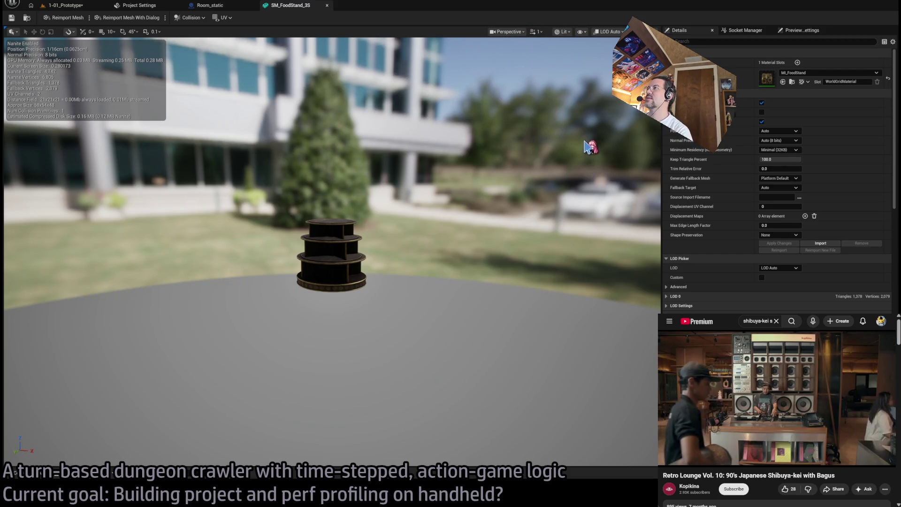
Show and delete the SM_FoodStand_3S collision primitive, then close the editor and return to 1-01_Prototype
{"action": "key", "text": "alt+c"}
{"action": "left_click", "coordinate": [370, 227]}
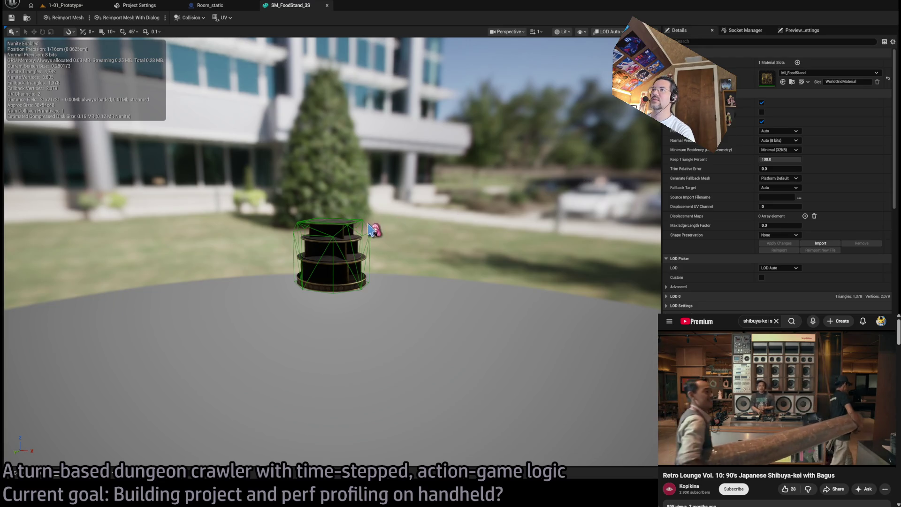
{"action": "key", "text": "Delete"}
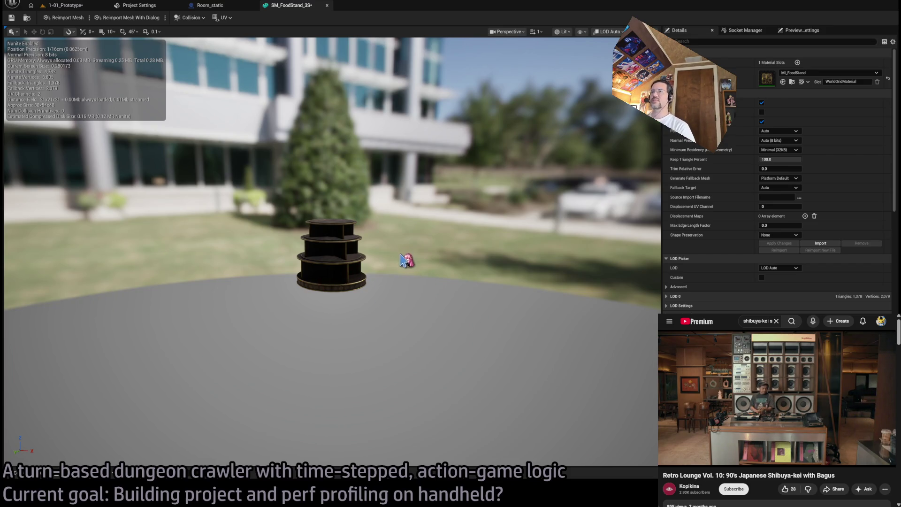
{"action": "scroll", "coordinate": [400, 260], "scroll_direction": "up", "scroll_amount": 4}
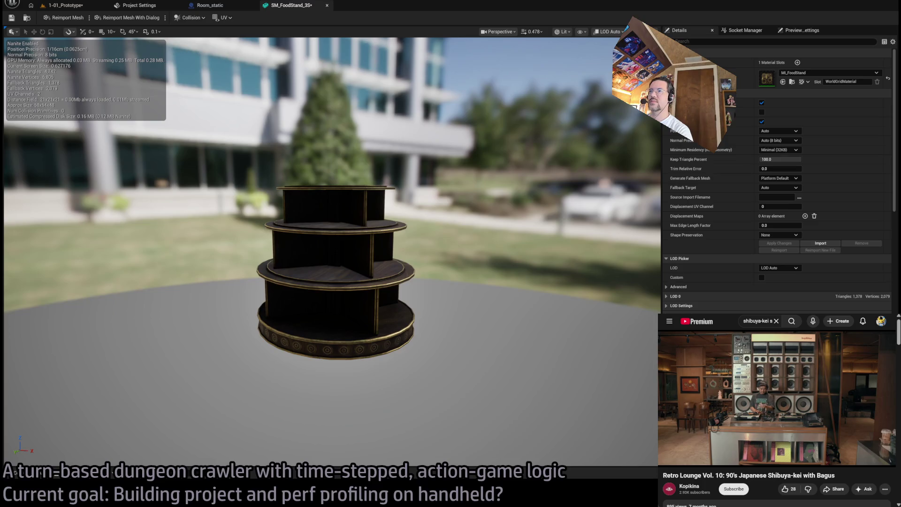
{"action": "scroll", "coordinate": [519, 318], "scroll_direction": "up", "scroll_amount": 4}
{"action": "scroll", "coordinate": [519, 318], "scroll_direction": "down", "scroll_amount": 3}
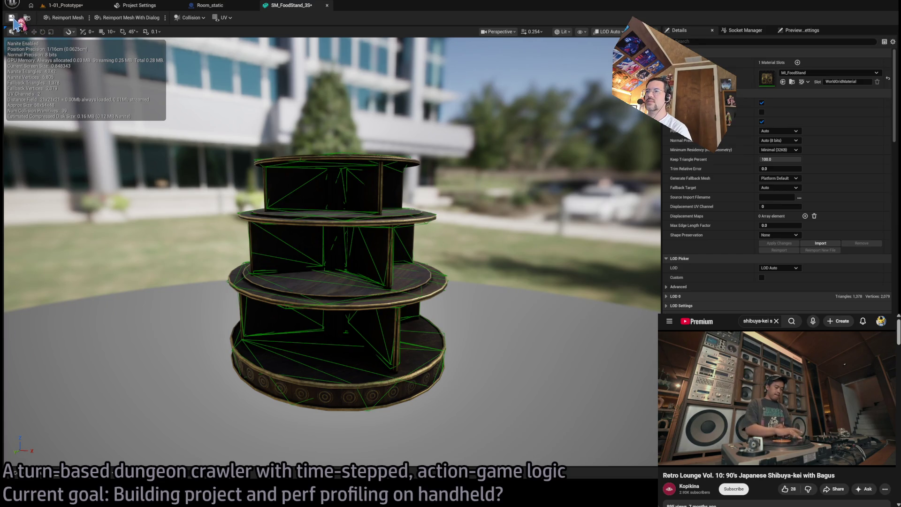
{"action": "left_click", "coordinate": [327, 5]}
{"action": "left_click", "coordinate": [66, 5]}
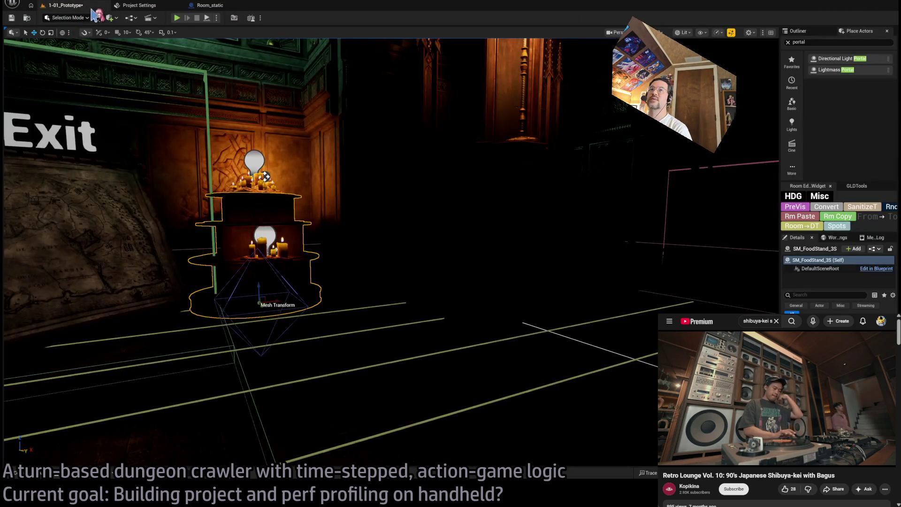
Run a brief play-test, then frame and select candle light PointLight26 and apply Convert
{"action": "left_click", "coordinate": [177, 18]}
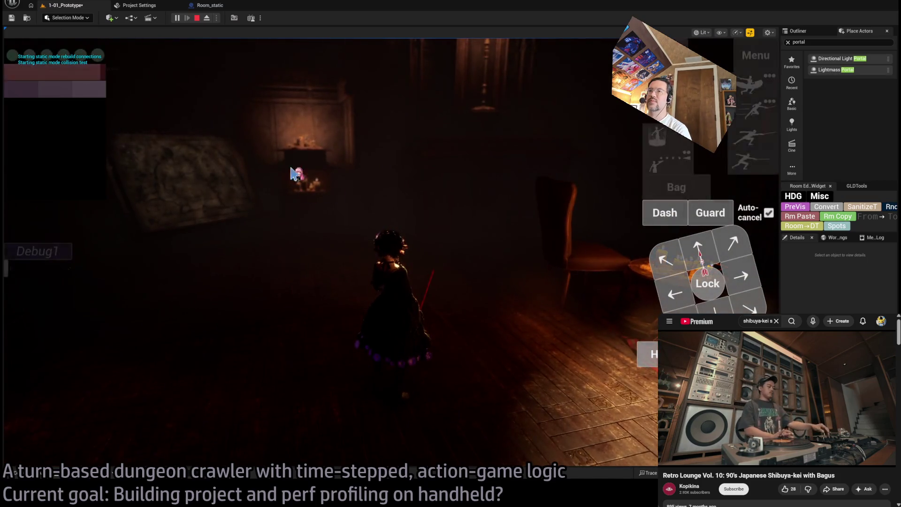
{"action": "key", "text": "Escape"}
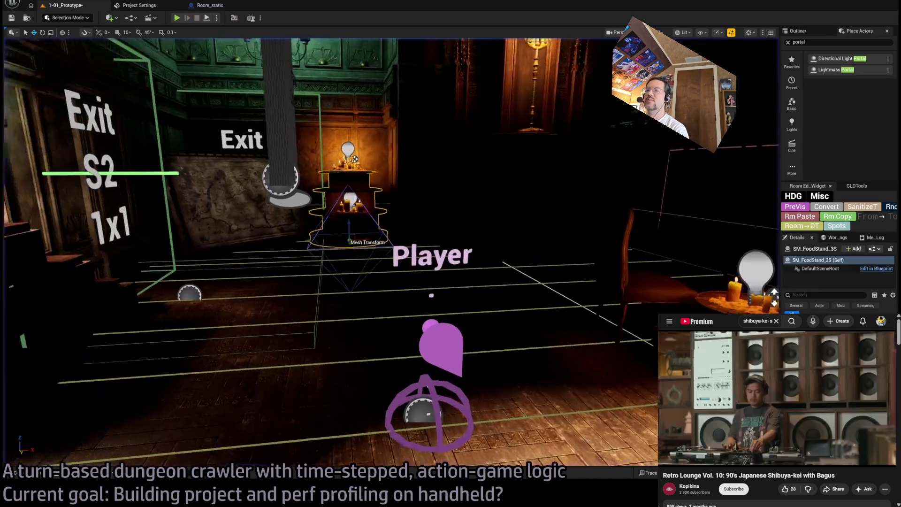
{"action": "key", "text": "f"}
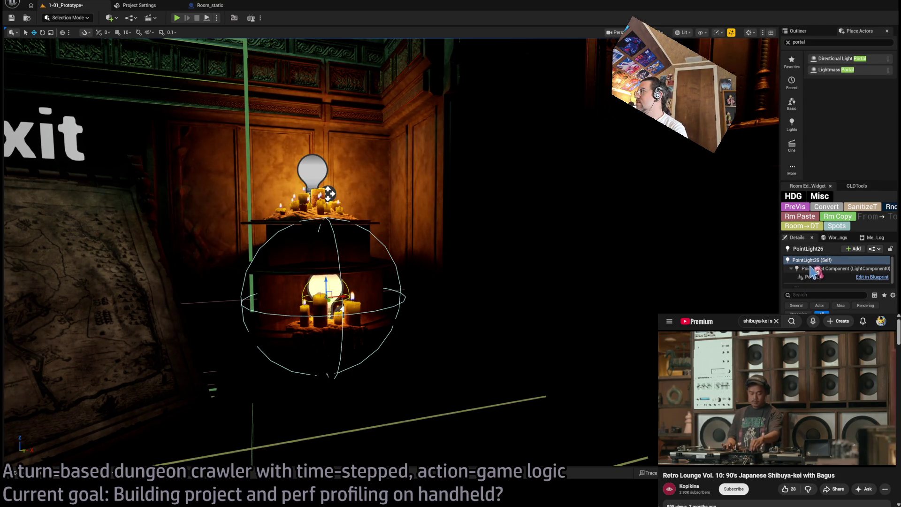
{"action": "left_click", "coordinate": [817, 278]}
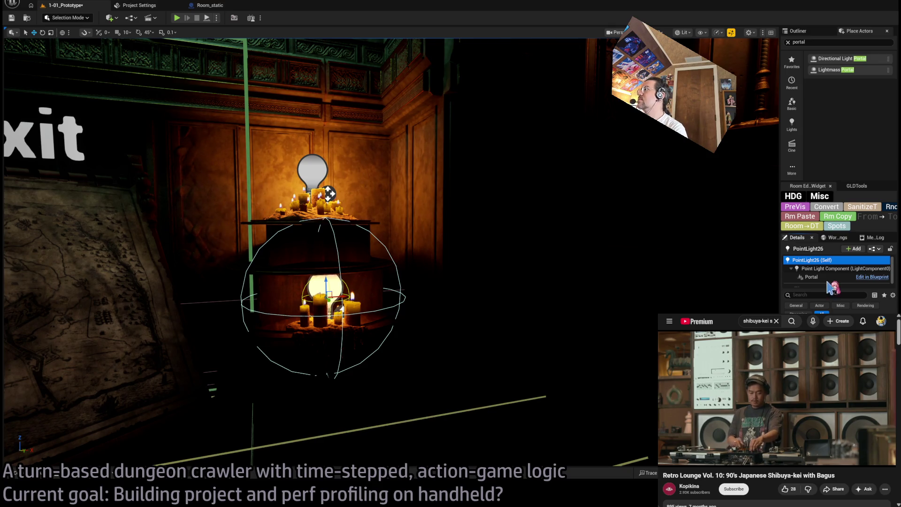
{"action": "left_click", "coordinate": [819, 208]}
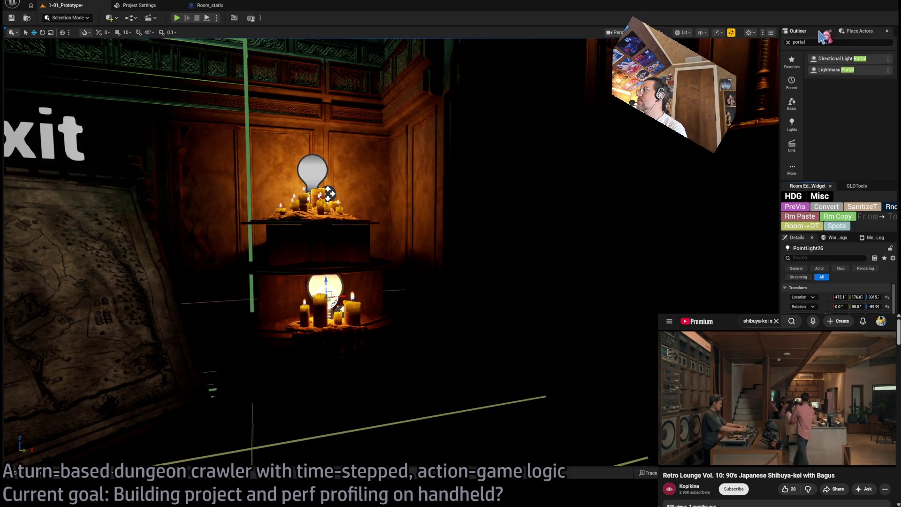
In the Outliner, compare candle lights PointLight25 and PointLight26, then frame the green room's sconce PointLight24
{"action": "left_click", "coordinate": [797, 31]}
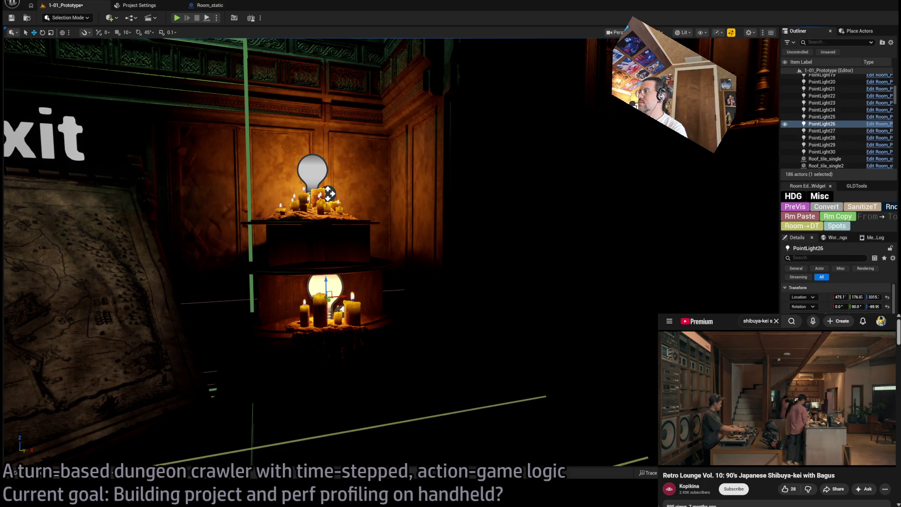
{"action": "scroll", "coordinate": [835, 296], "scroll_direction": "down", "scroll_amount": 3}
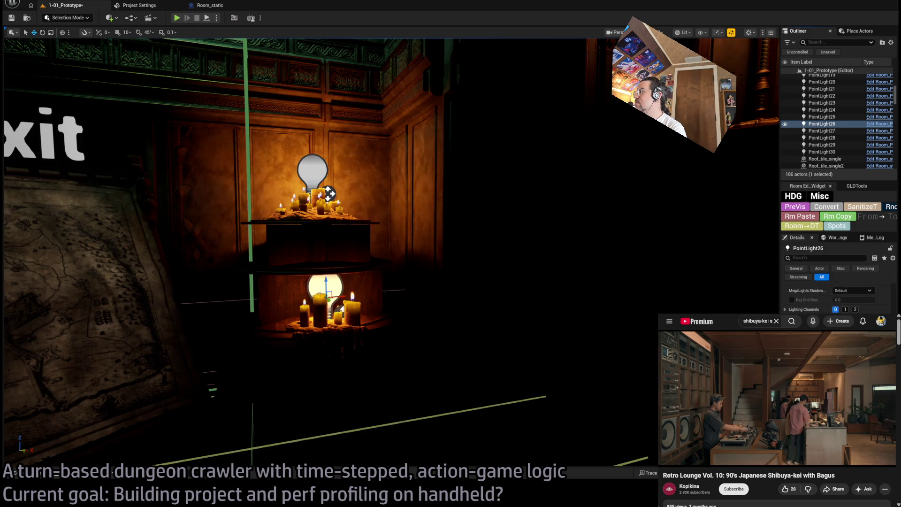
{"action": "scroll", "coordinate": [835, 298], "scroll_direction": "up", "scroll_amount": 3}
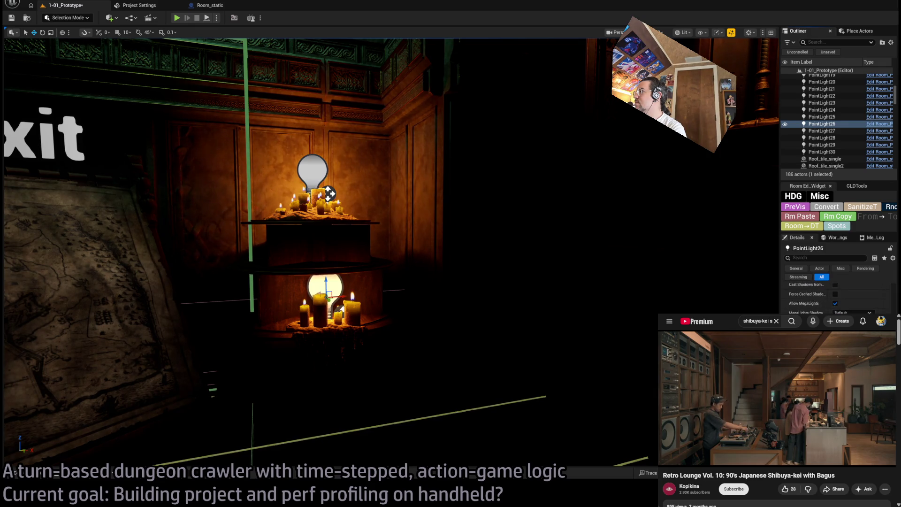
{"action": "scroll", "coordinate": [835, 295], "scroll_direction": "up", "scroll_amount": 2}
{"action": "scroll", "coordinate": [835, 295], "scroll_direction": "up", "scroll_amount": 2}
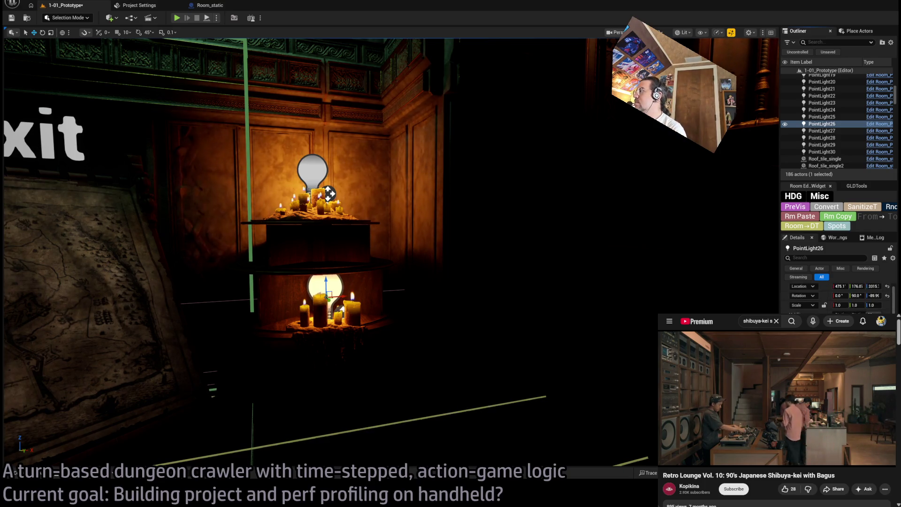
{"action": "scroll", "coordinate": [835, 296], "scroll_direction": "up", "scroll_amount": 3}
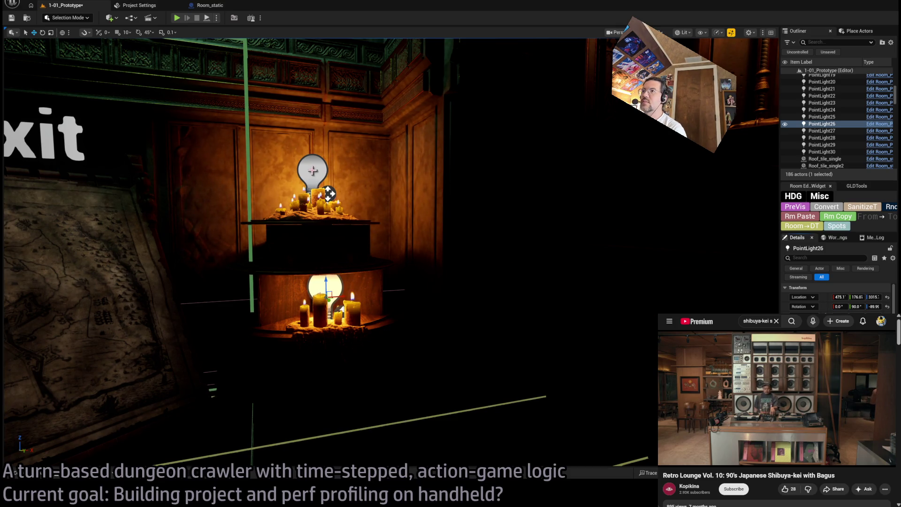
{"action": "left_click", "coordinate": [329, 193]}
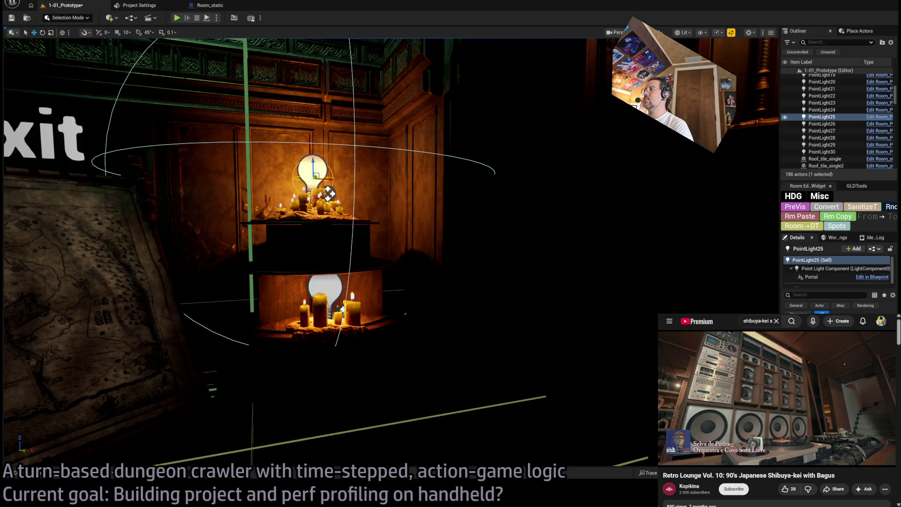
{"action": "left_click", "coordinate": [333, 290]}
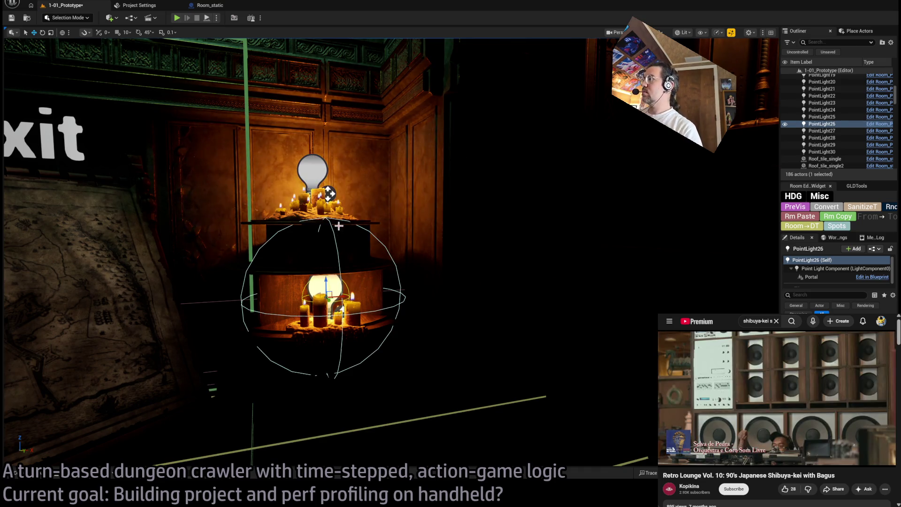
{"action": "left_click", "coordinate": [329, 193]}
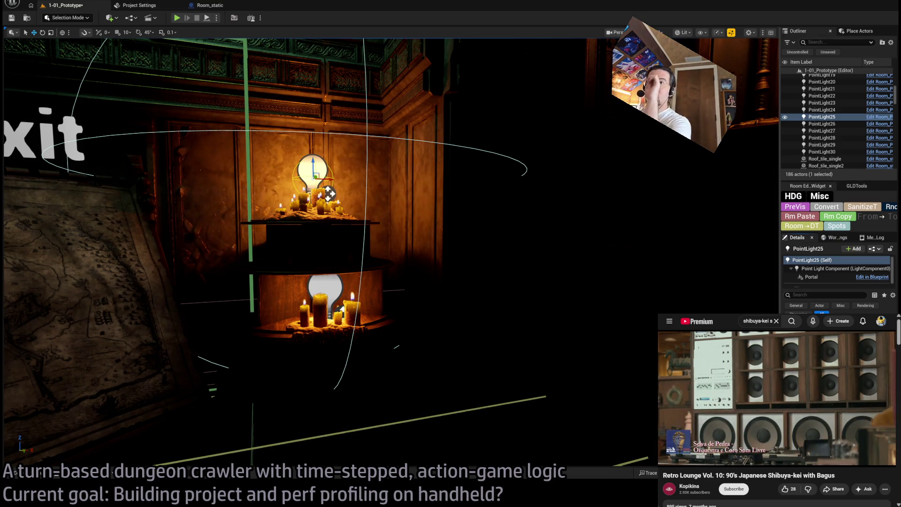
{"action": "key", "text": "f"}
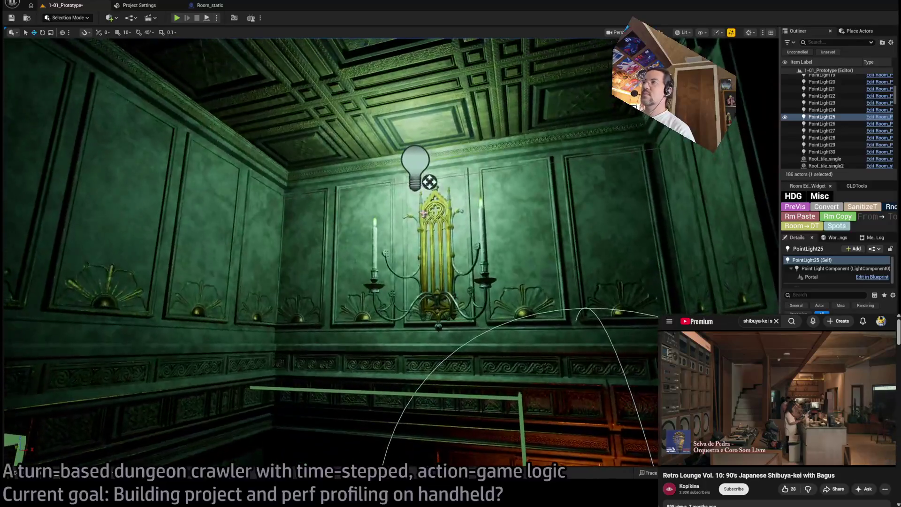
{"action": "key", "text": "Up"}
Frame the wall sconce, start a play-test and walk the character forward with two short moves
{"action": "key", "text": "f"}
{"action": "key", "text": "alt+p"}
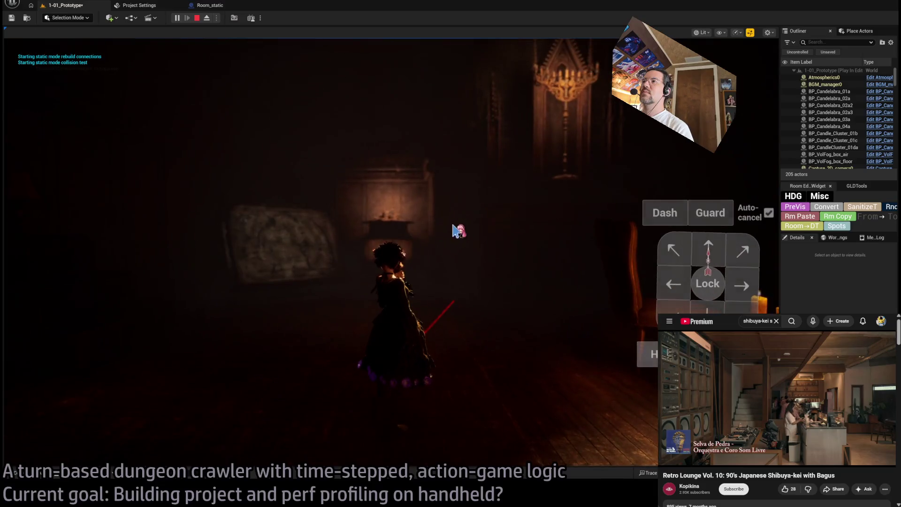
{"action": "left_click", "coordinate": [710, 252]}
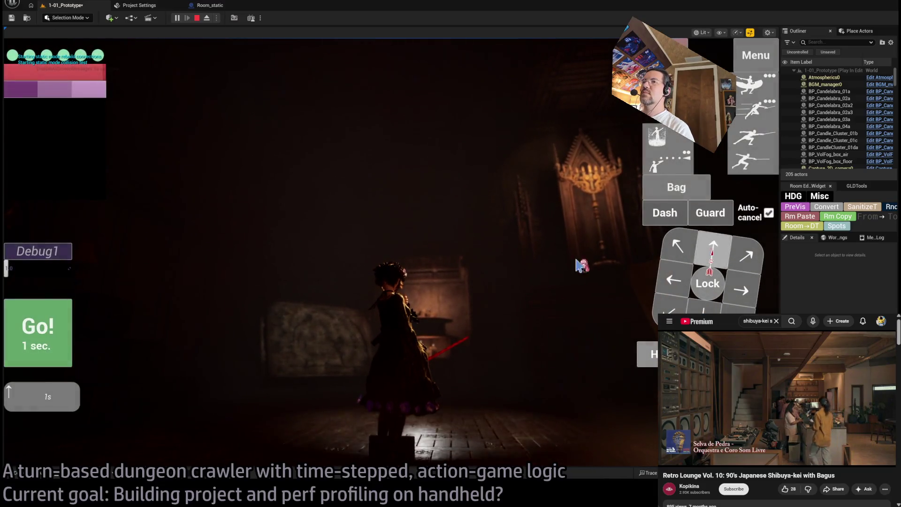
{"action": "left_click", "coordinate": [68, 328]}
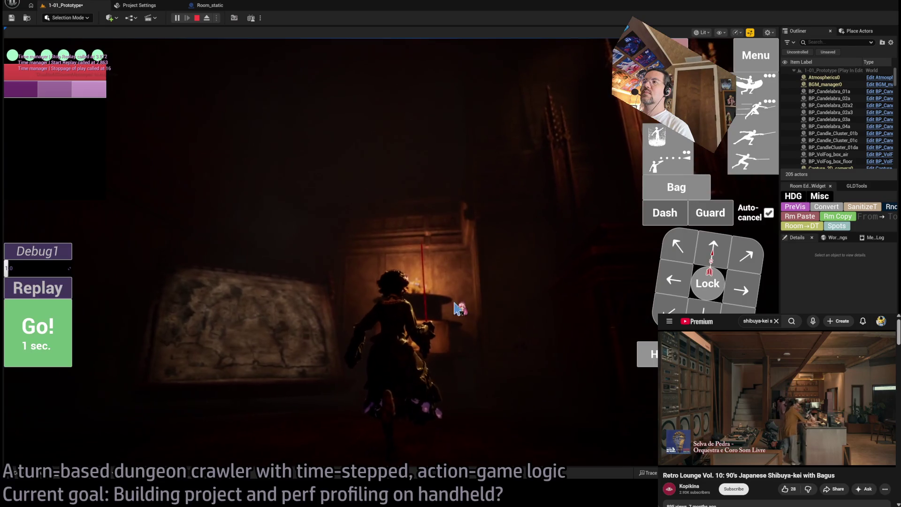
{"action": "key", "text": "Up"}
{"action": "key", "text": "Return"}
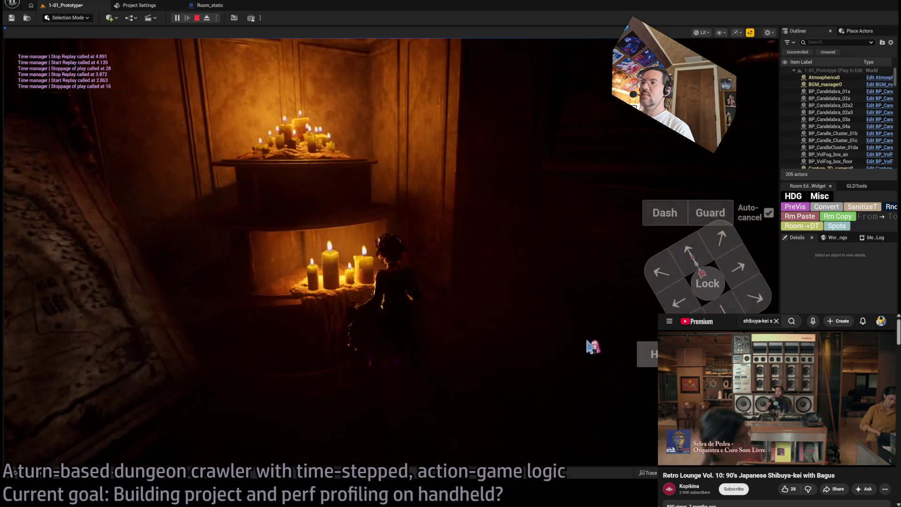
Queue backward and diagonal steps to reach the armchairs by the candlelit table, then stop
{"action": "key", "text": "Down"}
{"action": "key", "text": "h"}
{"action": "key", "text": "Return"}
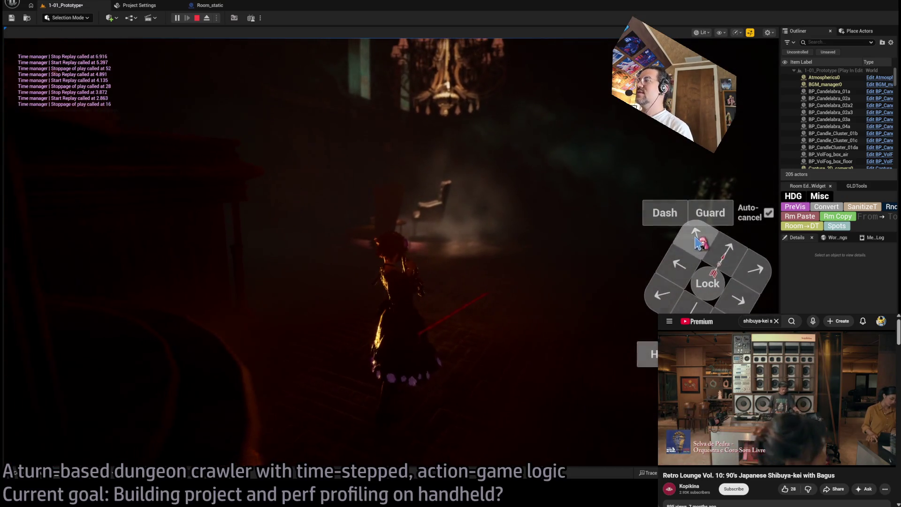
{"action": "key", "text": "Right"}
{"action": "key", "text": "Down"}
{"action": "key", "text": "Return"}
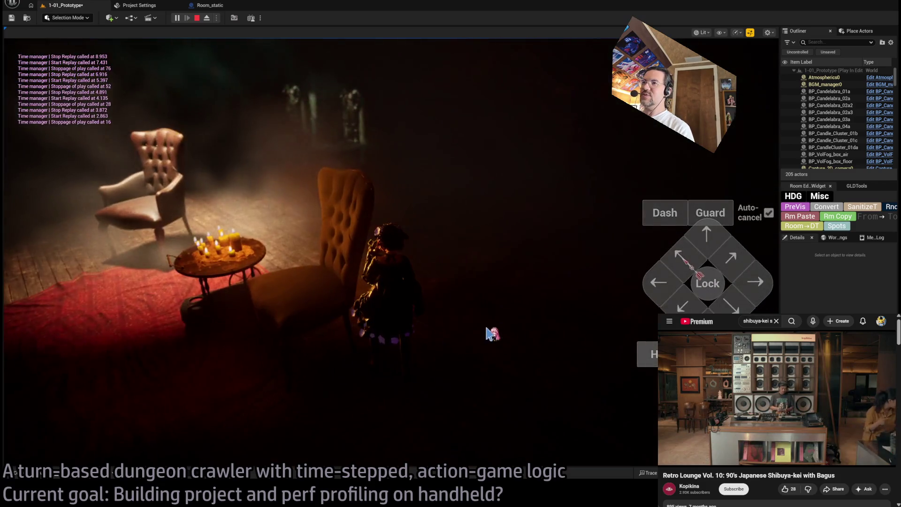
{"action": "key", "text": "Down"}
{"action": "key", "text": "Return"}
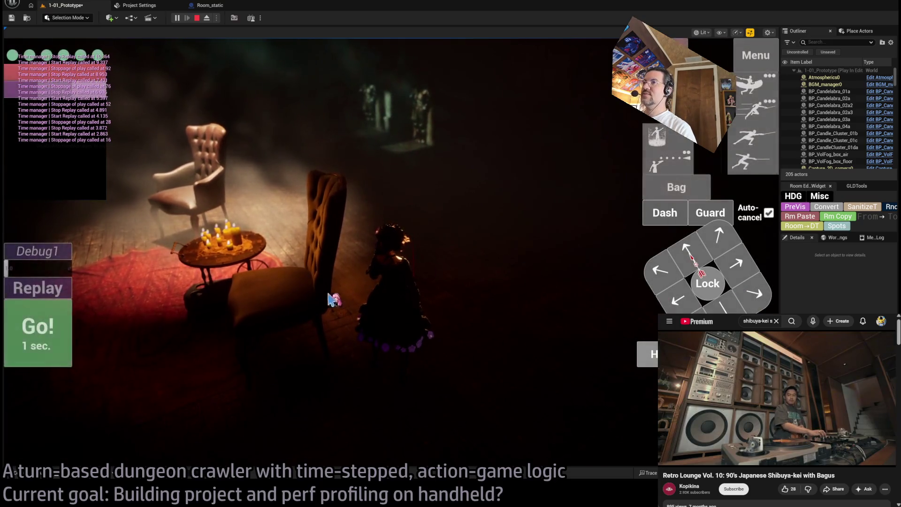
{"action": "key", "text": "Escape"}
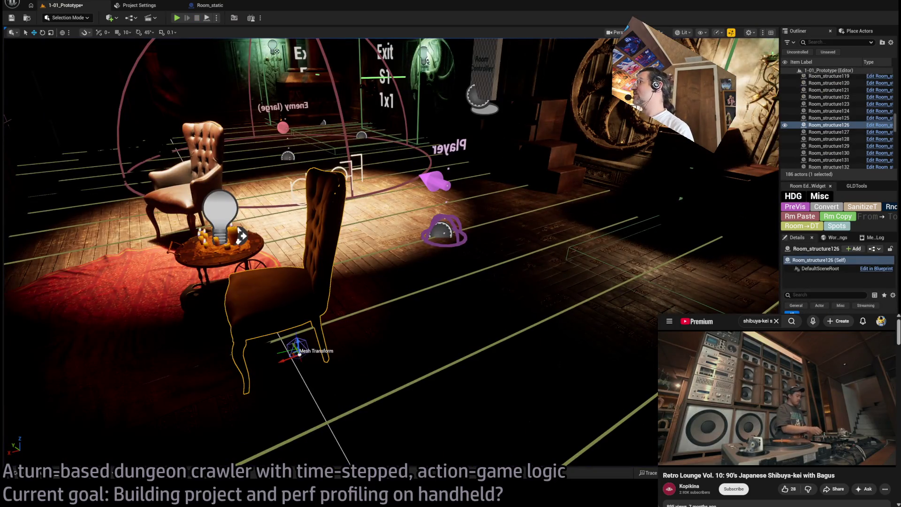
Open the guest chair mesh, orbit around it, then close it and return to the level
{"action": "key", "text": "ctrl+e"}
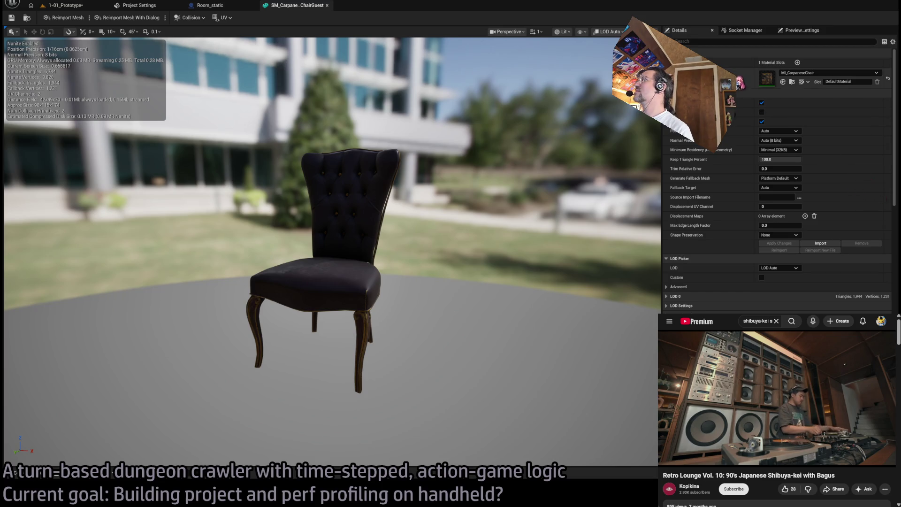
{"action": "left_click_drag", "start_coordinate": [328, 235], "coordinate": [267, 234]}
{"action": "scroll", "coordinate": [328, 234], "scroll_direction": "up", "scroll_amount": 5}
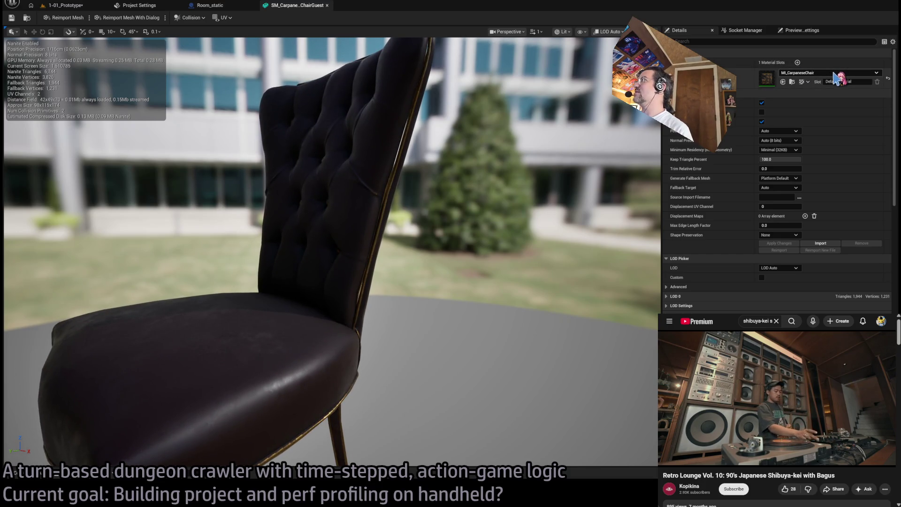
{"action": "middle_click", "coordinate": [287, 7]}
{"action": "left_click", "coordinate": [66, 5]}
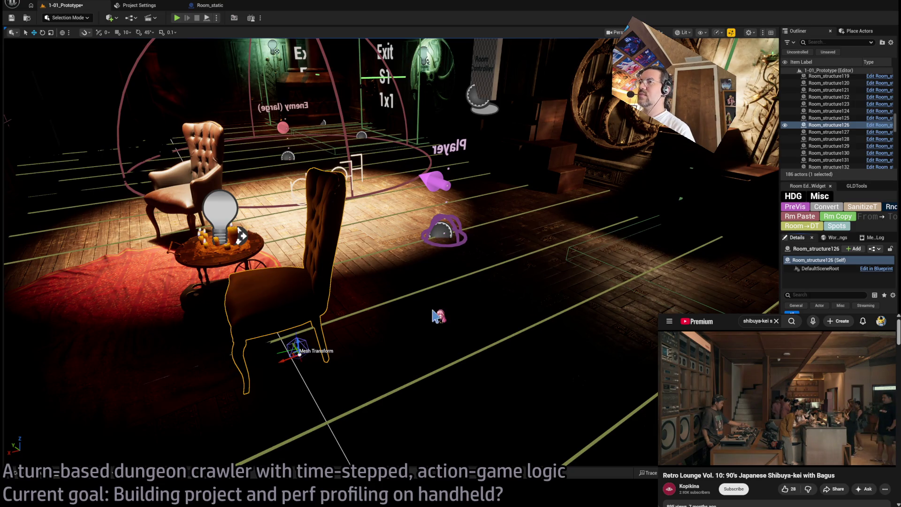
In the selected chair's mesh editor, delete the loose lower collision hull, undoing one mistaken deletion
{"action": "key", "text": "ctrl+e"}
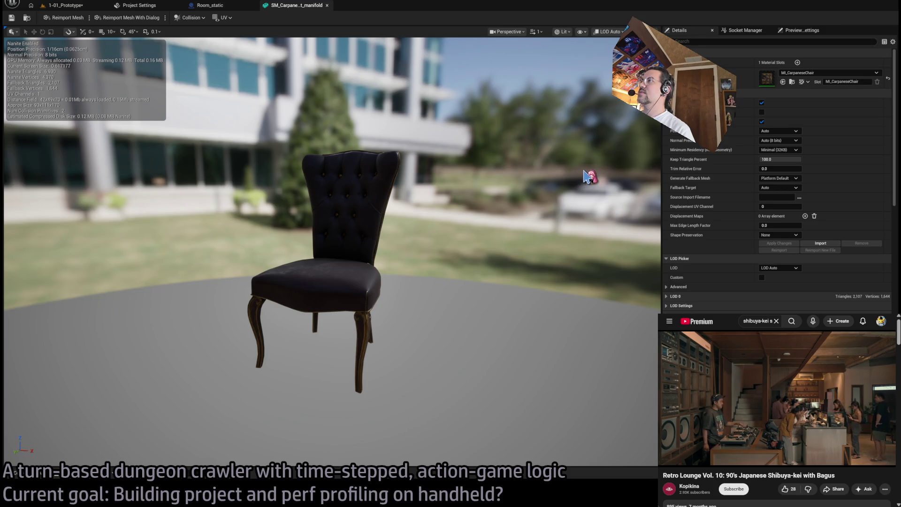
{"action": "mouse_move", "coordinate": [539, 211]}
{"action": "left_mouse_down"}
{"action": "mouse_move", "coordinate": [399, 218]}
{"action": "mouse_move", "coordinate": [361, 281]}
{"action": "left_mouse_up"}
{"action": "key", "text": "Delete"}
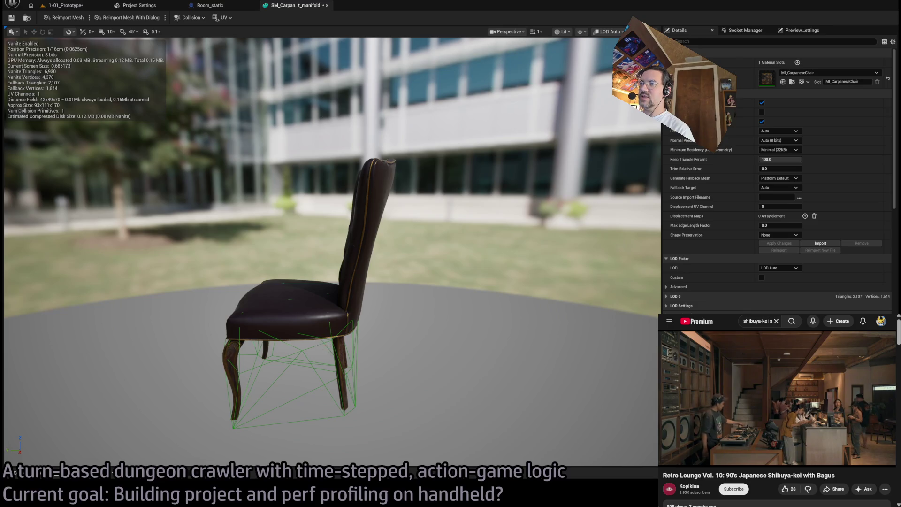
{"action": "key", "text": "w"}
{"action": "key", "text": "ctrl+z"}
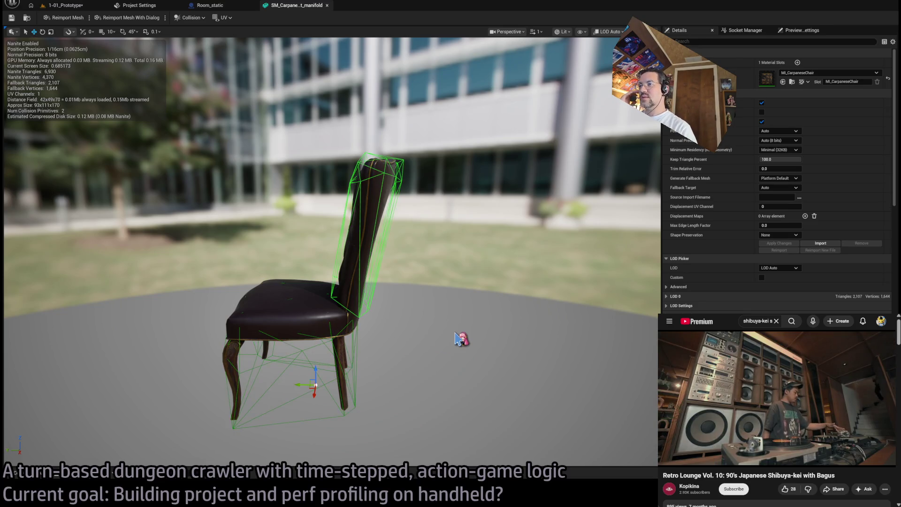
{"action": "left_click_drag", "start_coordinate": [440, 229], "coordinate": [363, 314]}
{"action": "left_click", "coordinate": [367, 331]}
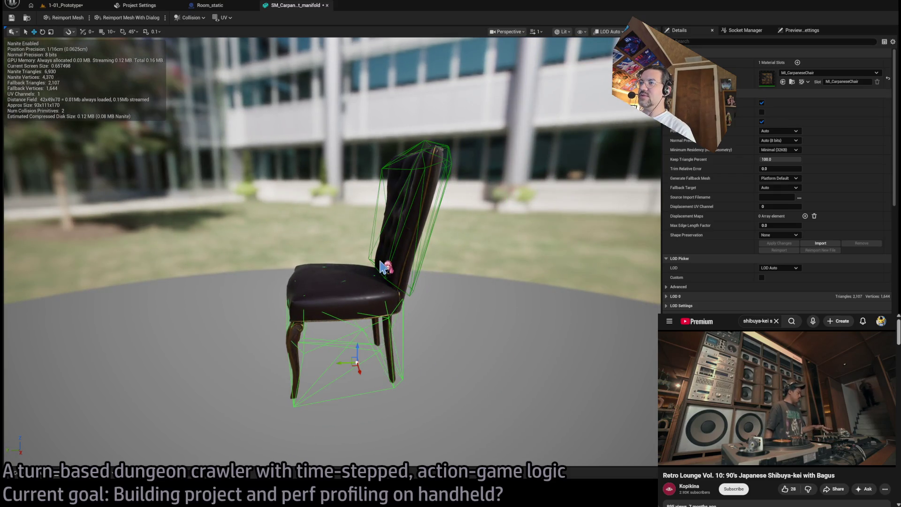
{"action": "key", "text": "Delete"}
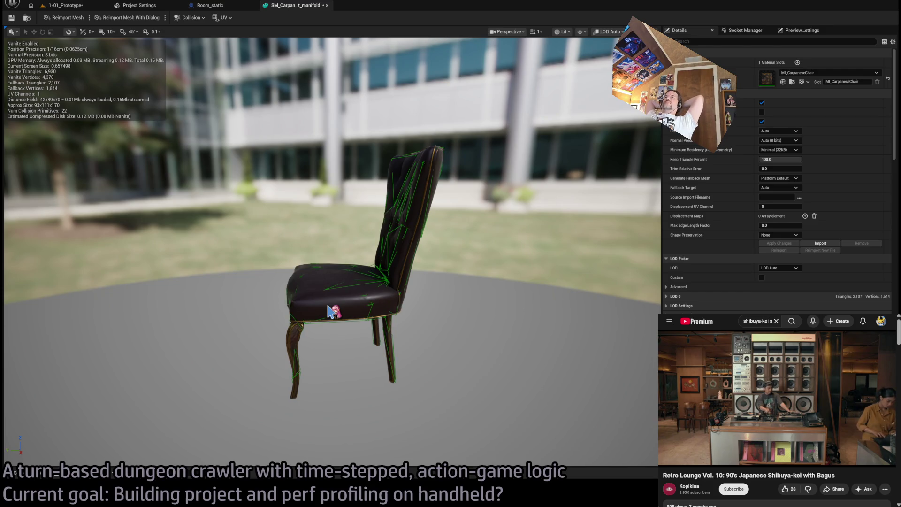
Save the chair mesh, close its editor and select the candle table in the level
{"action": "left_click", "coordinate": [12, 18]}
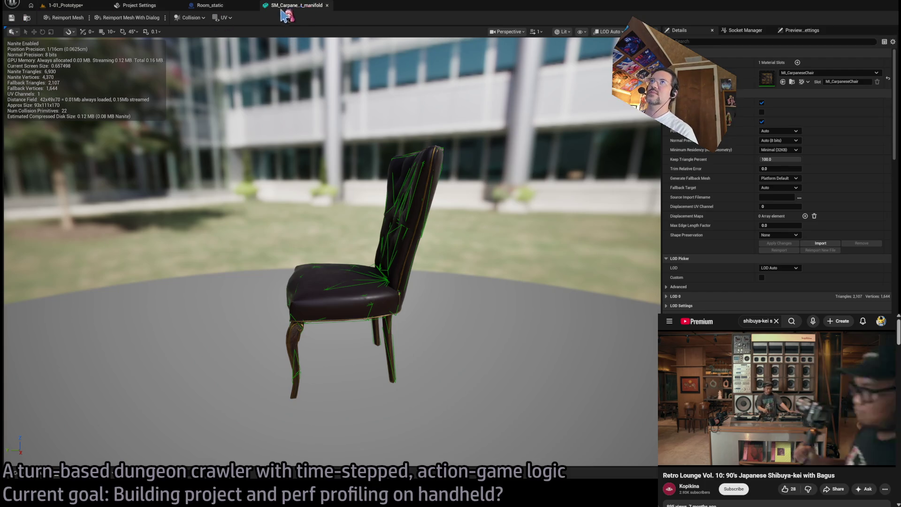
{"action": "middle_click", "coordinate": [300, 7]}
{"action": "left_click", "coordinate": [240, 235]}
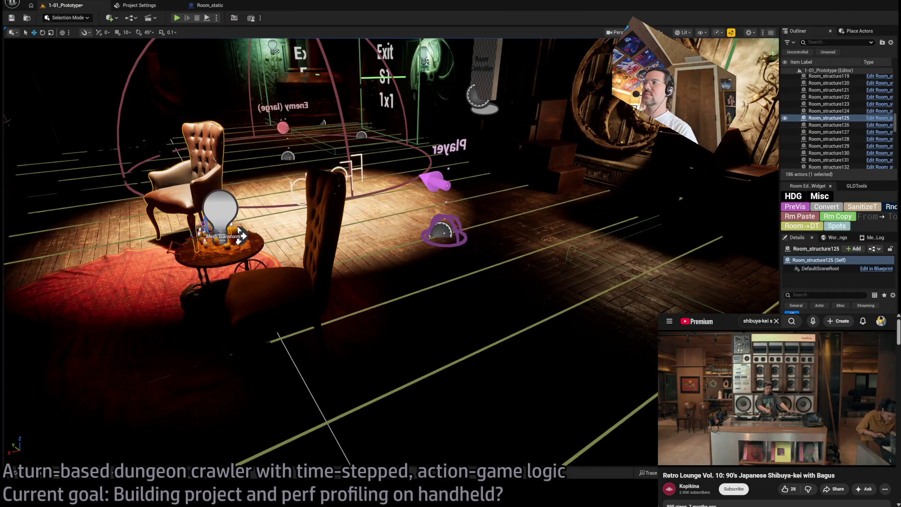
{"action": "key", "text": "ctrl+e"}
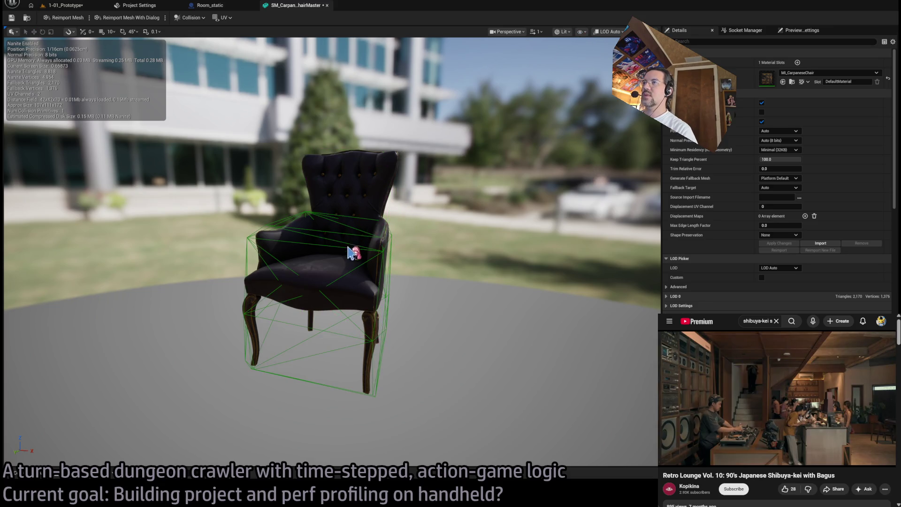
{"action": "left_click_drag", "start_coordinate": [343, 238], "coordinate": [244, 239]}
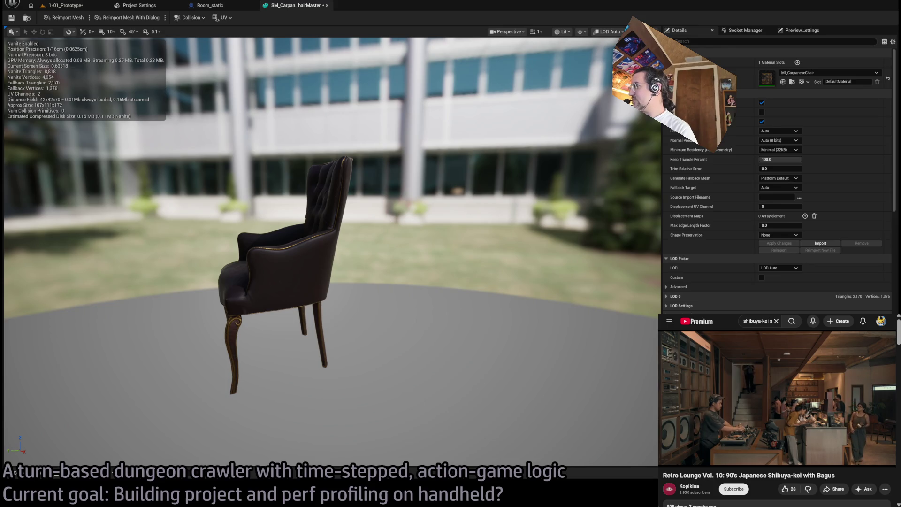
{"action": "mouse_move", "coordinate": [257, 301]}
{"action": "left_mouse_down"}
{"action": "mouse_move", "coordinate": [174, 301]}
{"action": "mouse_move", "coordinate": [259, 298]}
{"action": "left_mouse_up"}
{"action": "scroll", "coordinate": [173, 301], "scroll_direction": "up", "scroll_amount": 3}
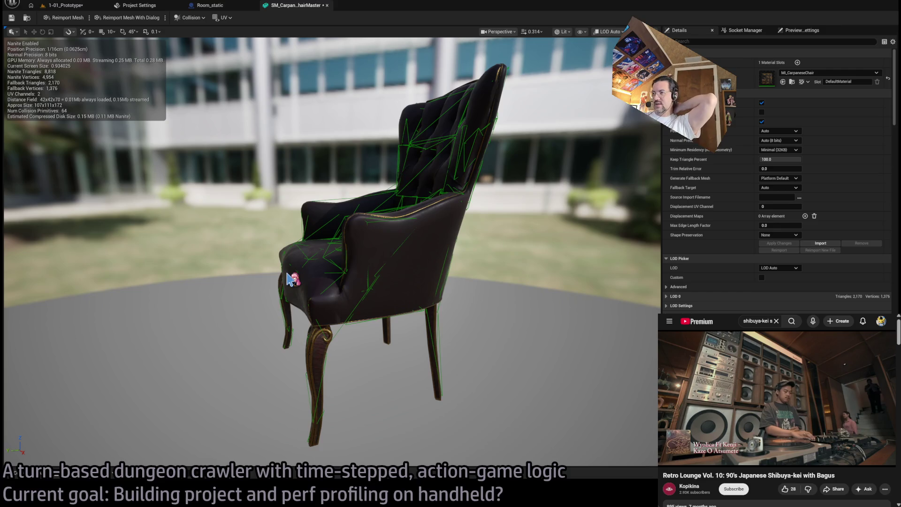
{"action": "mouse_move", "coordinate": [289, 279]}
{"action": "left_mouse_down"}
{"action": "mouse_move", "coordinate": [225, 281]}
{"action": "mouse_move", "coordinate": [314, 222]}
{"action": "left_mouse_up"}
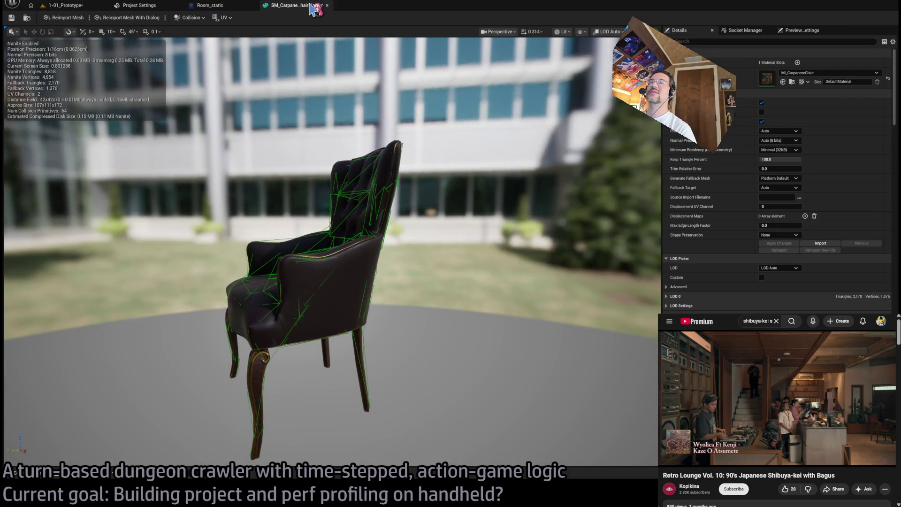
{"action": "middle_click", "coordinate": [312, 6]}
{"action": "left_click", "coordinate": [66, 5]}
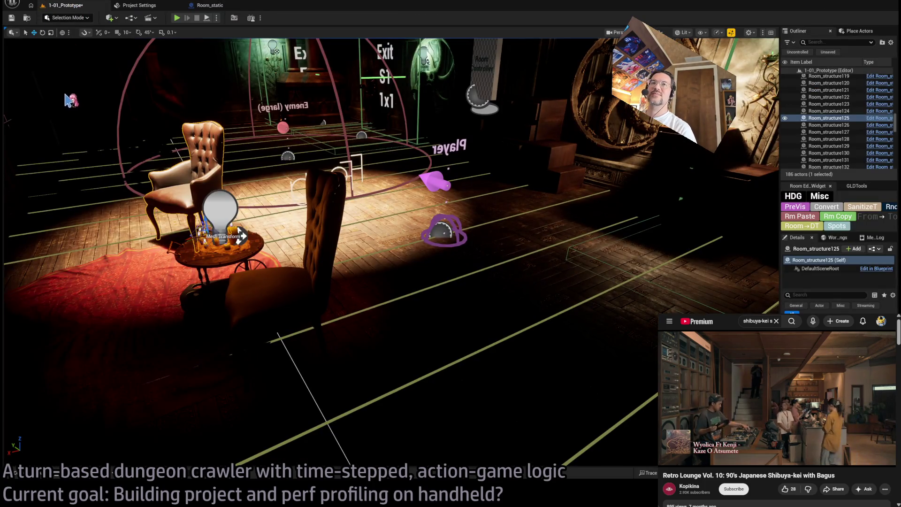
{"action": "mouse_move", "coordinate": [105, 124]}
{"action": "left_mouse_down"}
{"action": "mouse_move", "coordinate": [248, 174]}
{"action": "mouse_move", "coordinate": [366, 167]}
{"action": "mouse_move", "coordinate": [427, 291]}
{"action": "mouse_move", "coordinate": [54, 312]}
{"action": "left_mouse_up"}
{"action": "left_click", "coordinate": [427, 292]}
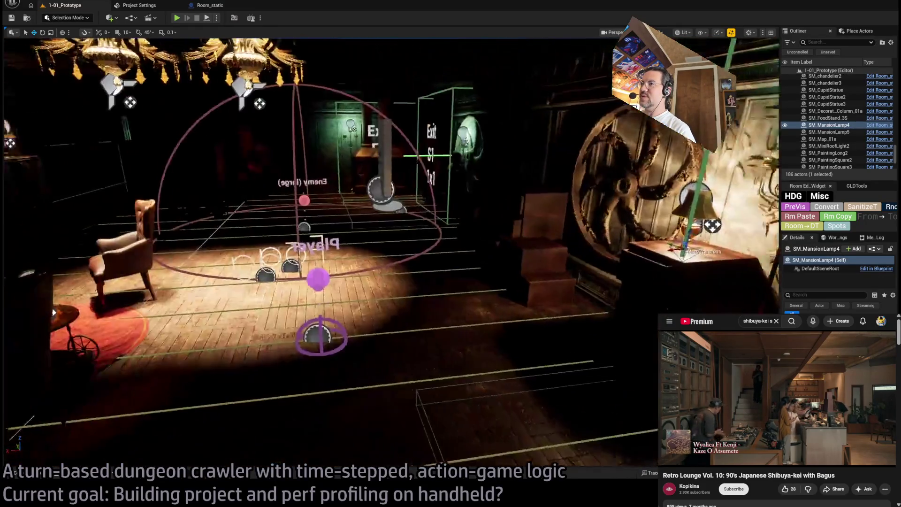
{"action": "key", "text": "f"}
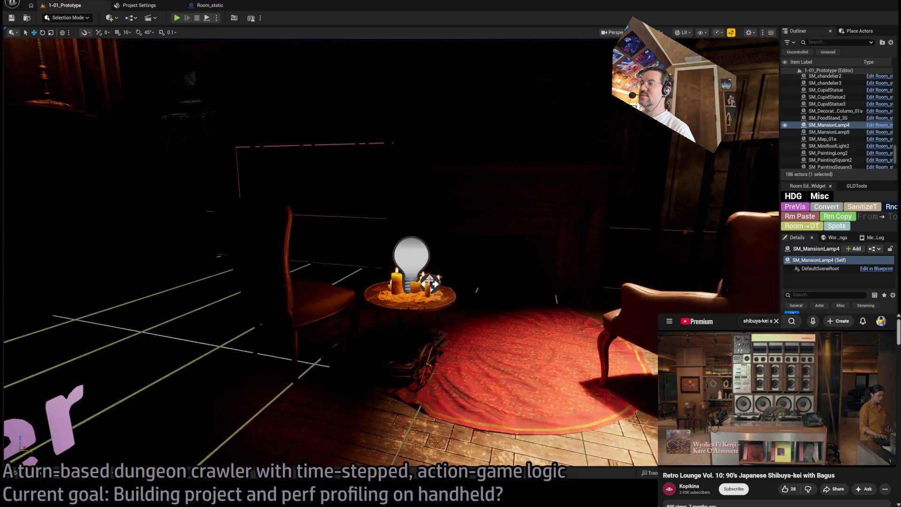
{"action": "left_click", "coordinate": [176, 18]}
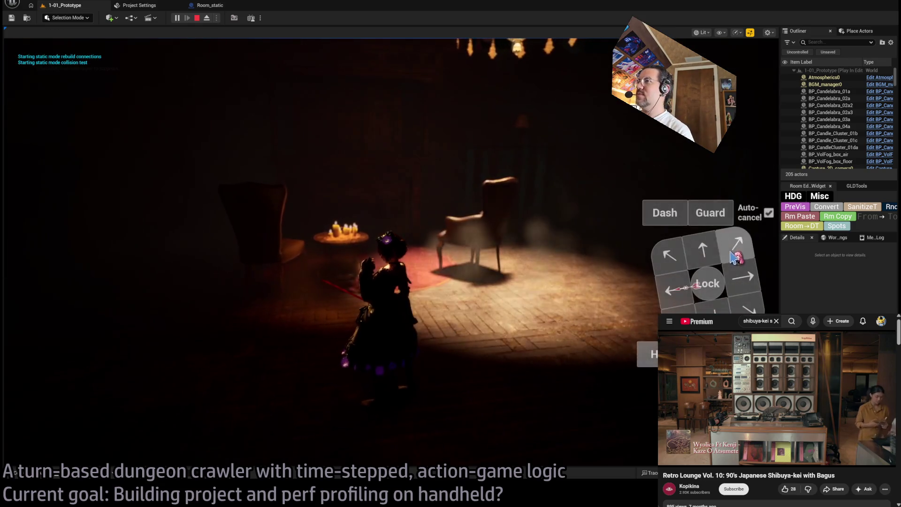
{"action": "left_click", "coordinate": [287, 297]}
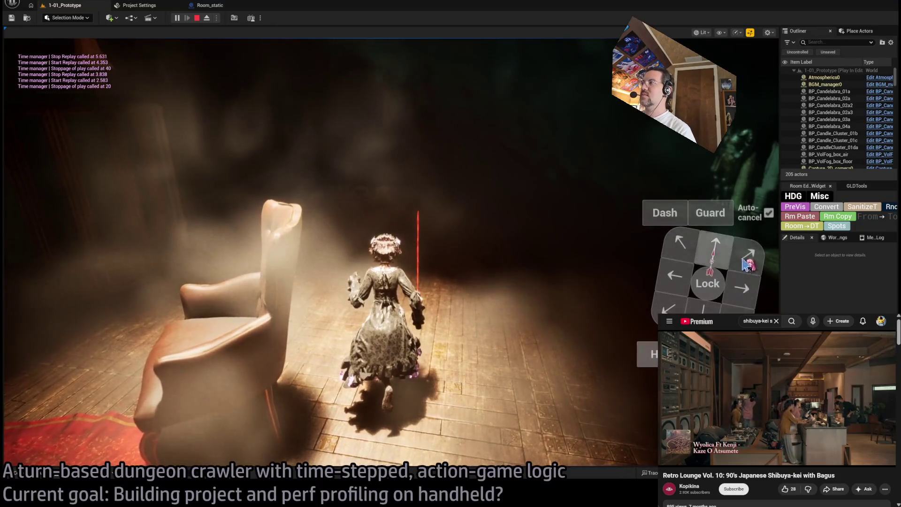
{"action": "left_click", "coordinate": [67, 327]}
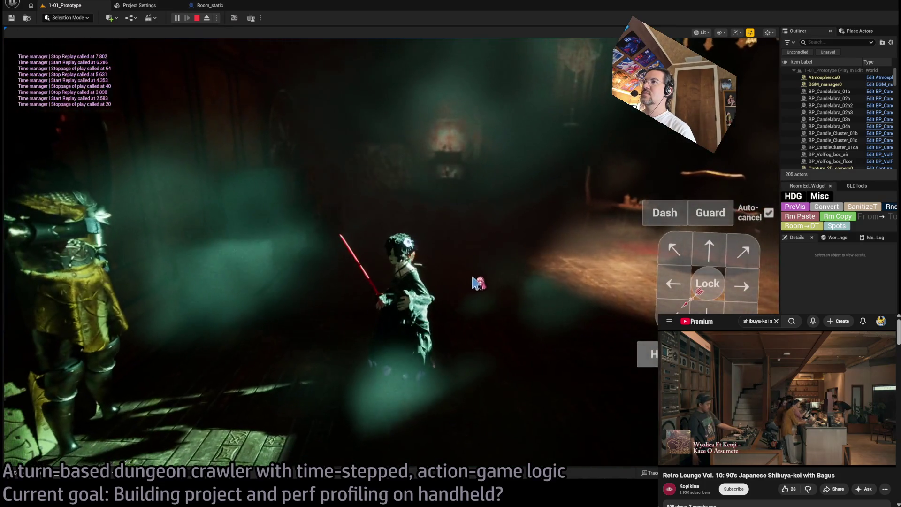
{"action": "left_click", "coordinate": [716, 252]}
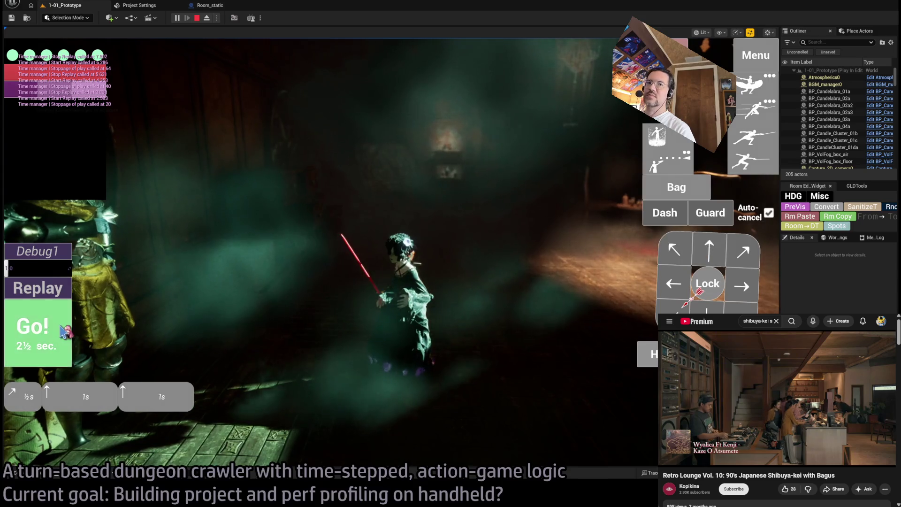
{"action": "left_click", "coordinate": [66, 328]}
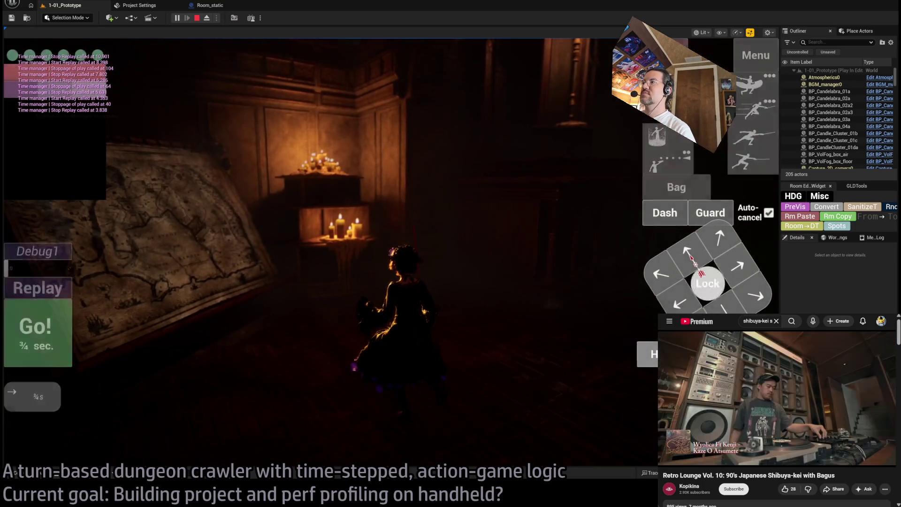
{"action": "key", "text": "h"}
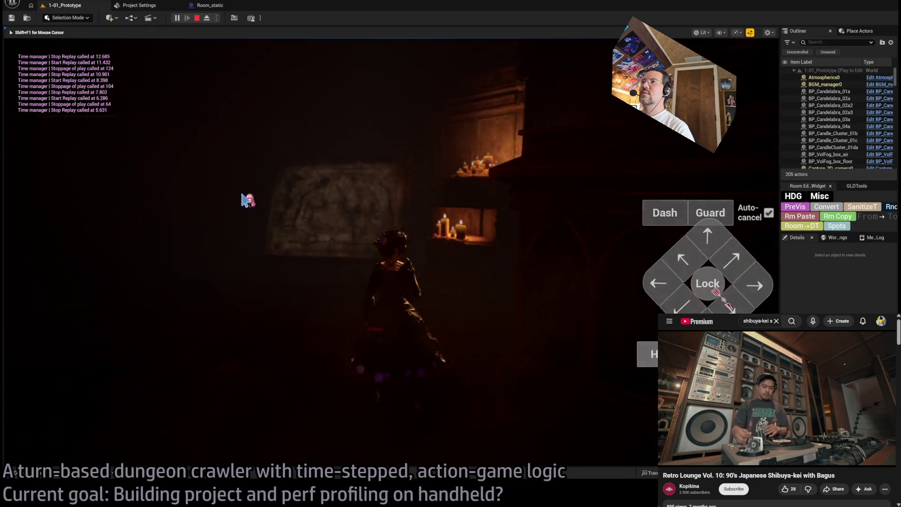
{"action": "key", "text": "Escape"}
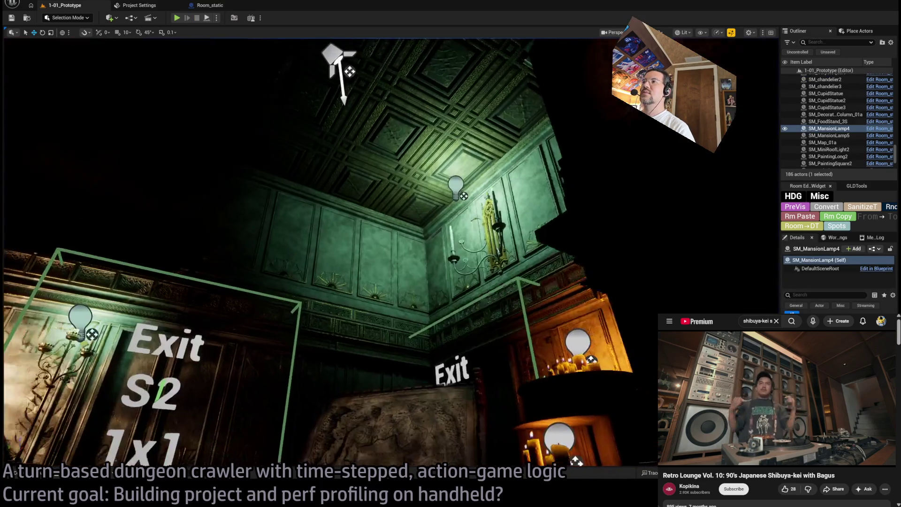
{"action": "left_click", "coordinate": [338, 66]}
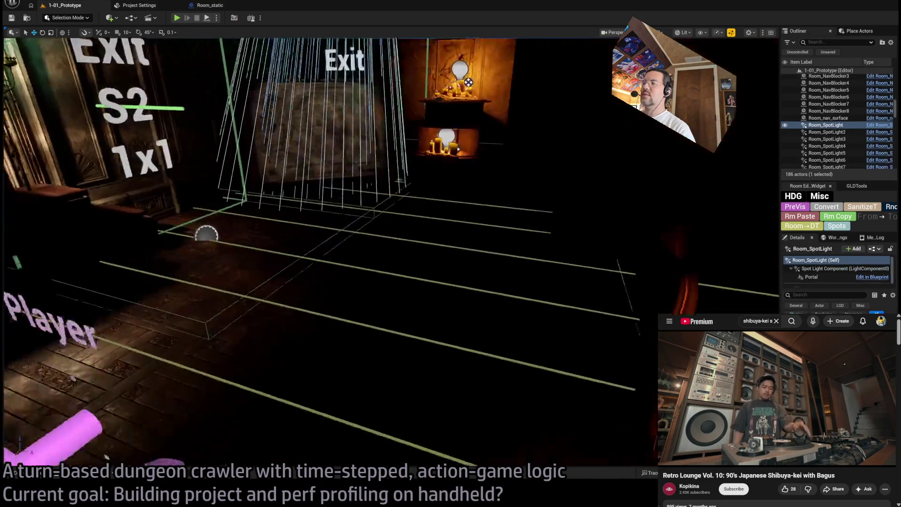
{"action": "key", "text": "f"}
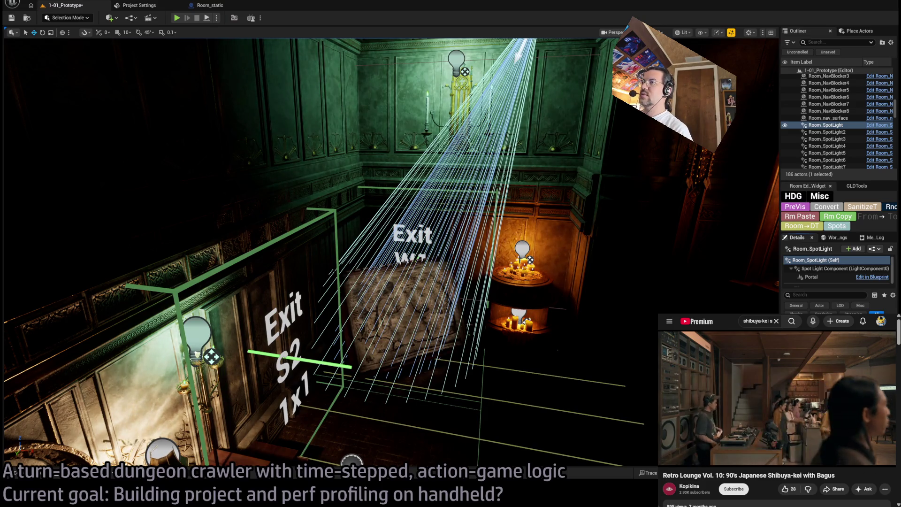
{"action": "key", "text": "f"}
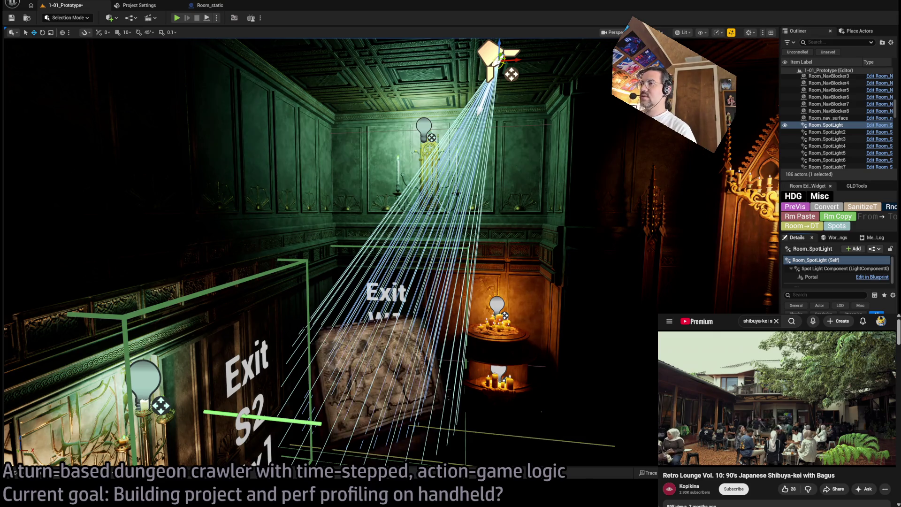
{"action": "left_click", "coordinate": [423, 127]}
{"action": "key", "text": "f"}
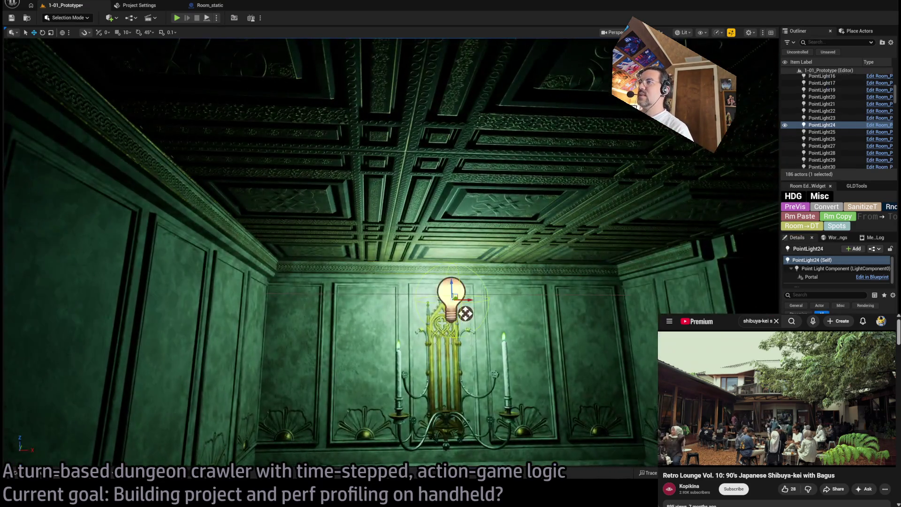
{"action": "left_click_drag", "start_coordinate": [375, 235], "coordinate": [328, 225]}
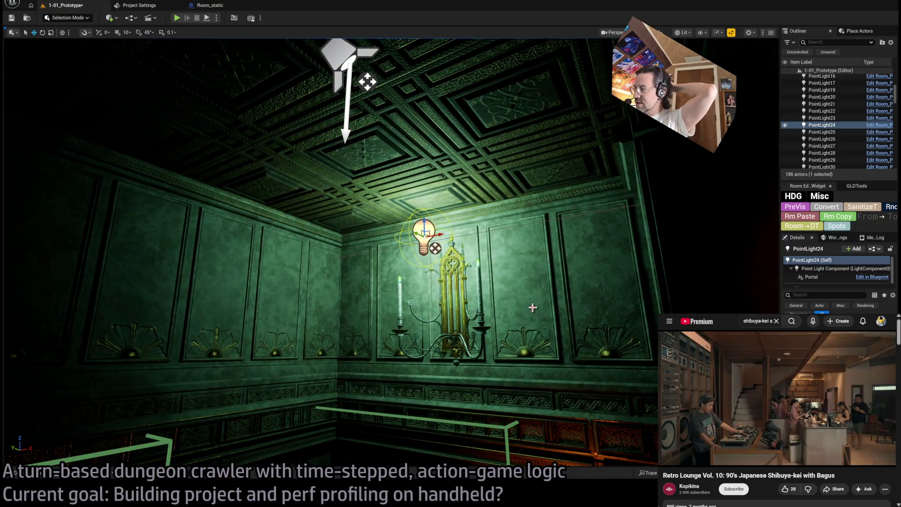
Turn the view toward the altar, select centre lamp PointLight27 and move in close to it
{"action": "mouse_move", "coordinate": [533, 310]}
{"action": "left_mouse_down"}
{"action": "mouse_move", "coordinate": [533, 328]}
{"action": "mouse_move", "coordinate": [507, 342]}
{"action": "mouse_move", "coordinate": [523, 345]}
{"action": "left_mouse_up"}
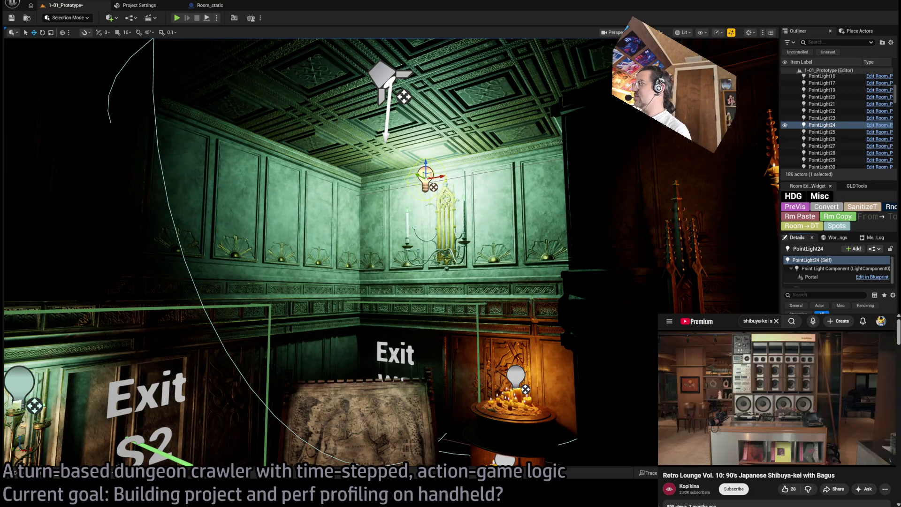
{"action": "left_click_drag", "start_coordinate": [310, 234], "coordinate": [376, 234]}
{"action": "left_click", "coordinate": [486, 231]}
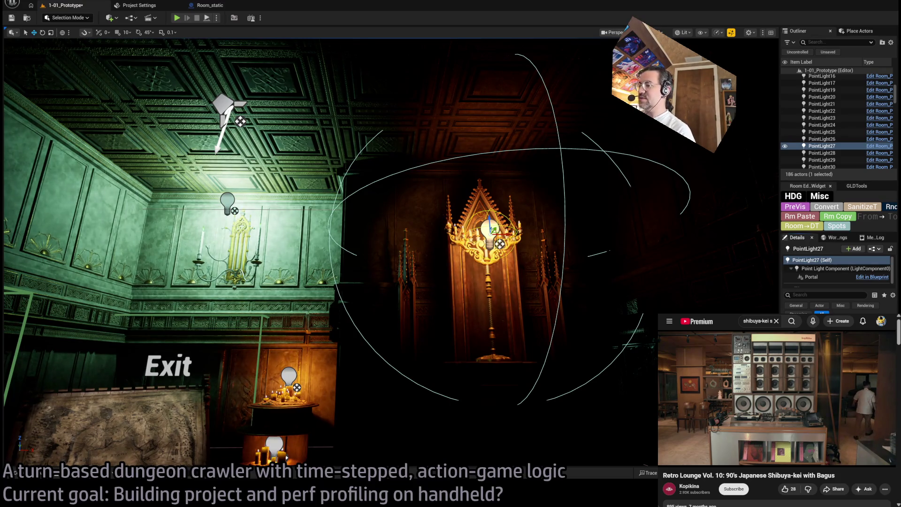
{"action": "left_click_drag", "start_coordinate": [375, 235], "coordinate": [394, 235]}
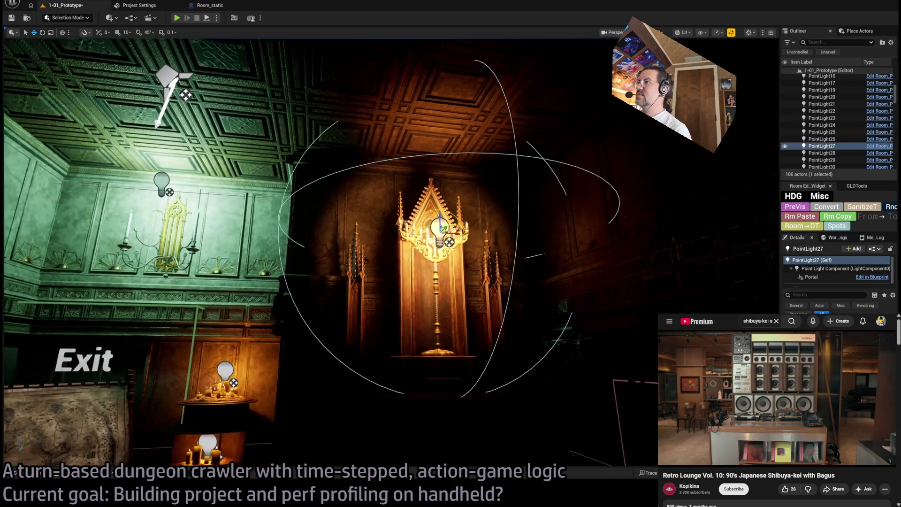
{"action": "mouse_move", "coordinate": [652, 335]}
{"action": "left_mouse_down"}
{"action": "mouse_move", "coordinate": [643, 328]}
{"action": "mouse_move", "coordinate": [661, 324]}
{"action": "mouse_move", "coordinate": [652, 335]}
{"action": "left_mouse_up"}
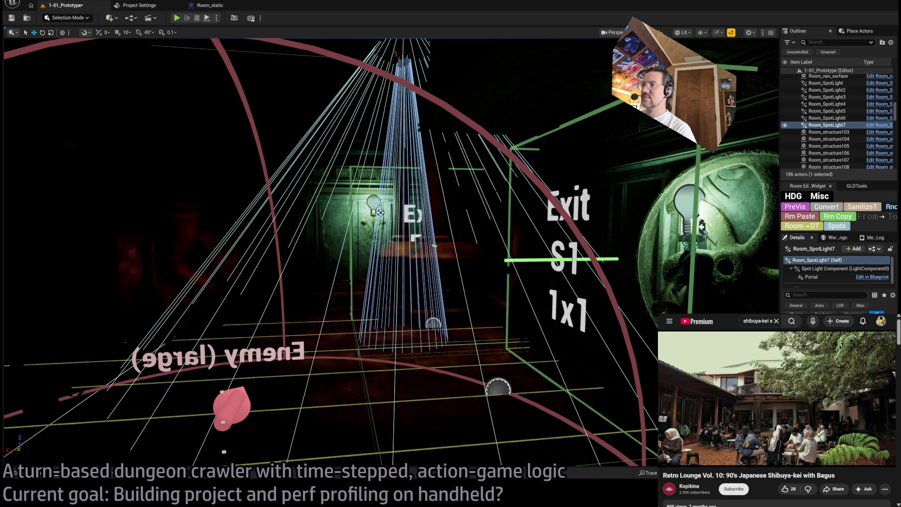
Frame the altar spot light, the lower chandelier spot light and the SM_MiniRoofLight2 chandelier
{"action": "scroll", "coordinate": [390, 253], "scroll_direction": "down", "scroll_amount": 6}
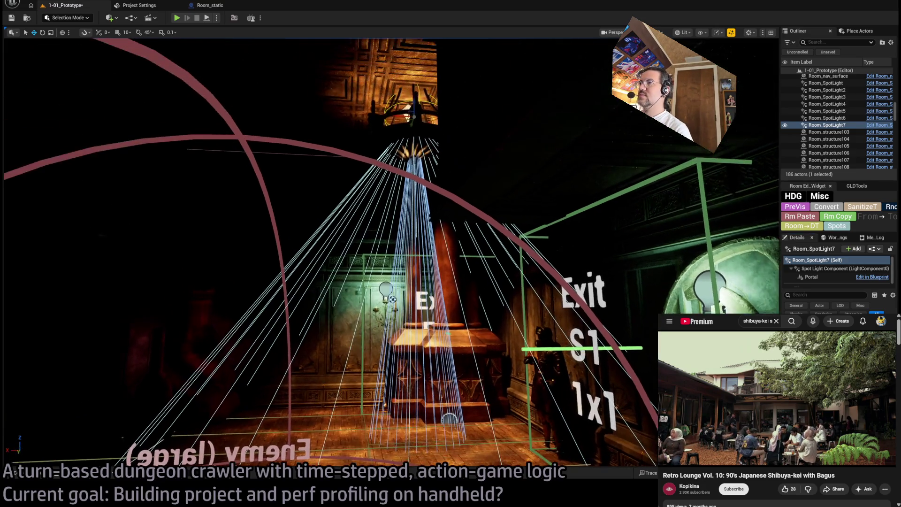
{"action": "scroll", "coordinate": [328, 253], "scroll_direction": "up", "scroll_amount": 6}
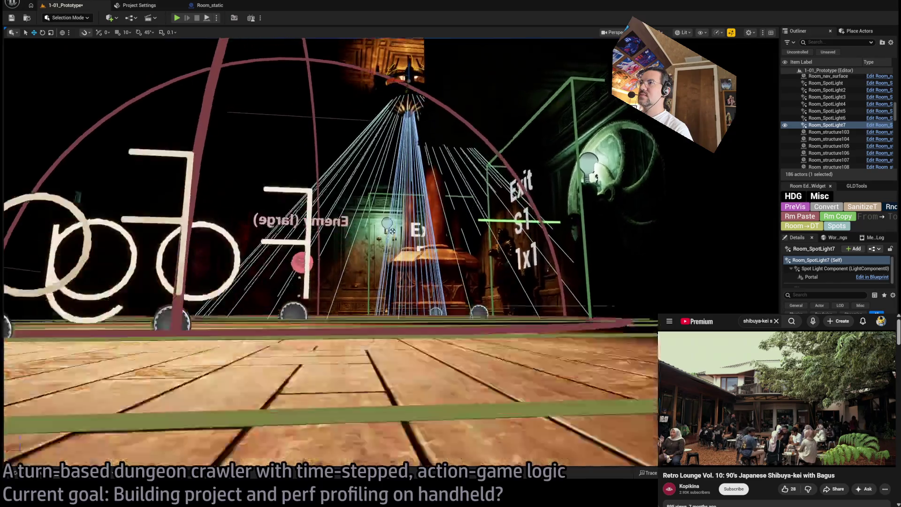
{"action": "key", "text": "f"}
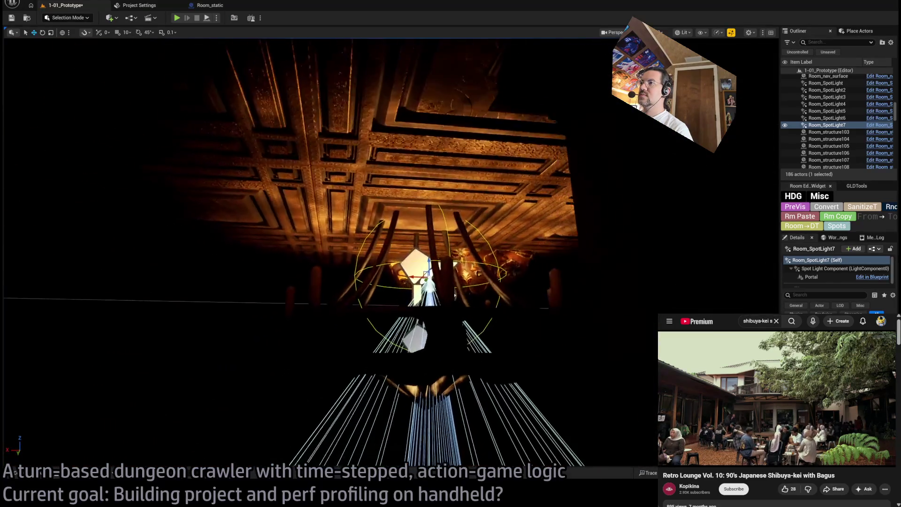
{"action": "left_click", "coordinate": [427, 380]}
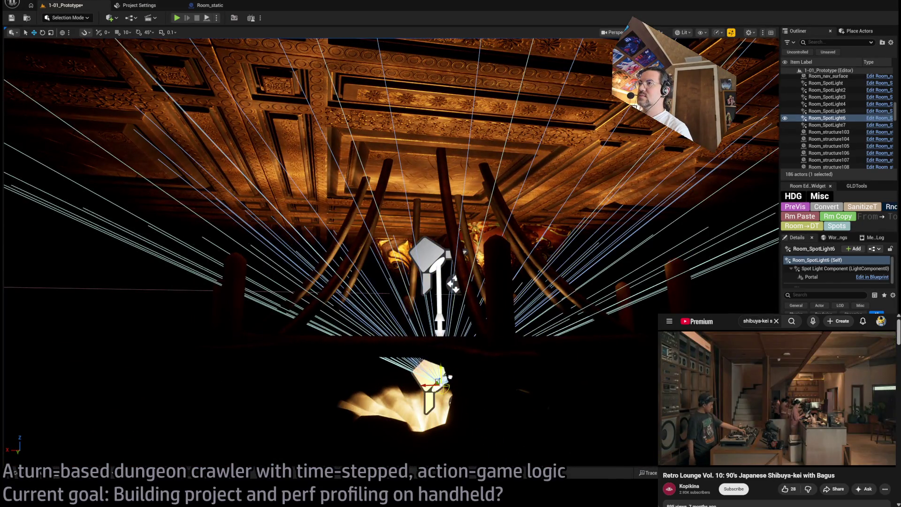
{"action": "left_click", "coordinate": [453, 284]}
{"action": "key", "text": "f"}
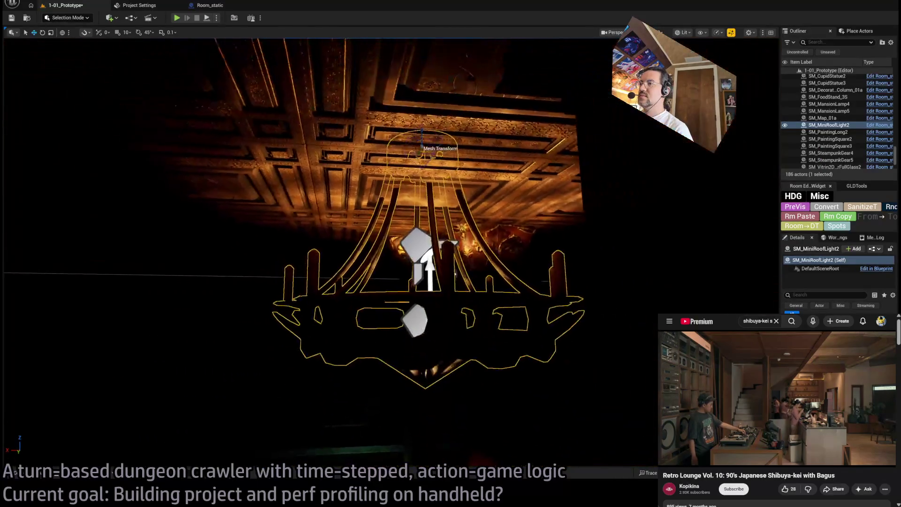
Check the table lamp's PointLight14 in the room, then start a play test
{"action": "mouse_move", "coordinate": [450, 253]}
{"action": "left_mouse_down"}
{"action": "mouse_move", "coordinate": [446, 282]}
{"action": "mouse_move", "coordinate": [439, 249]}
{"action": "mouse_move", "coordinate": [442, 381]}
{"action": "left_mouse_up"}
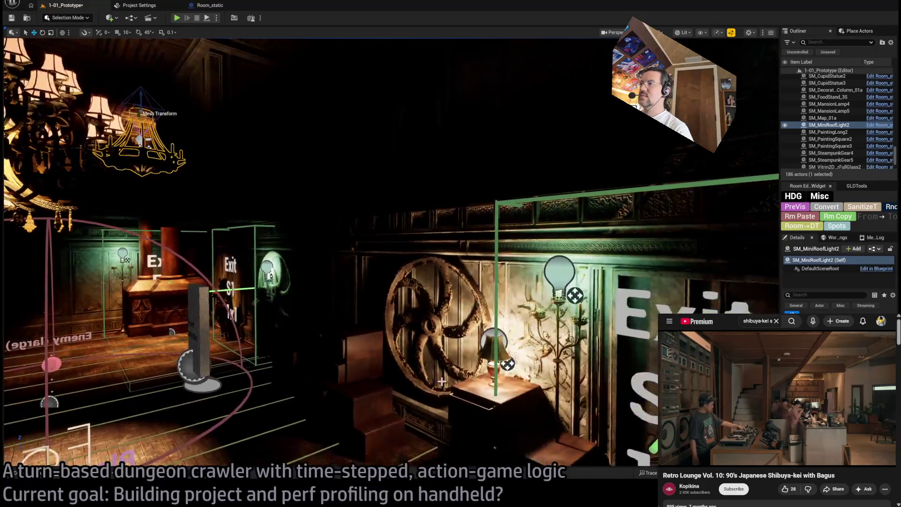
{"action": "left_click", "coordinate": [492, 334]}
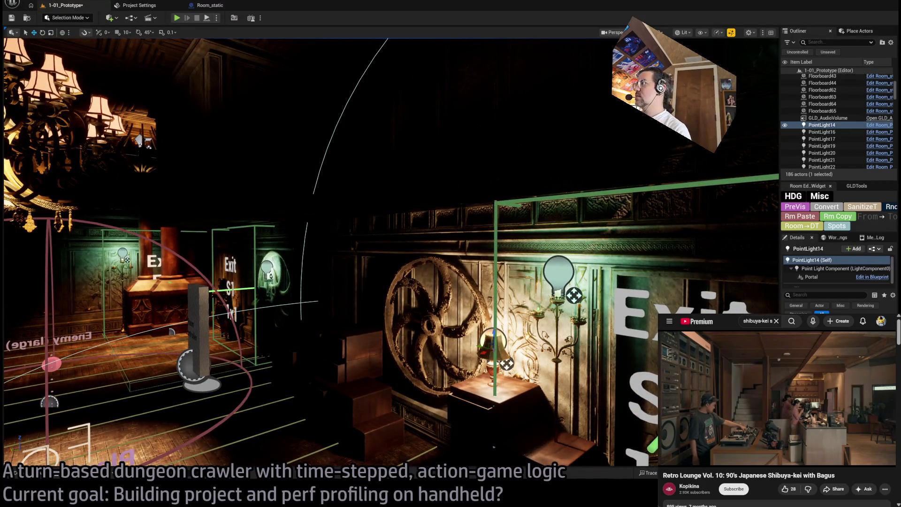
{"action": "left_click_drag", "start_coordinate": [492, 333], "coordinate": [621, 359]}
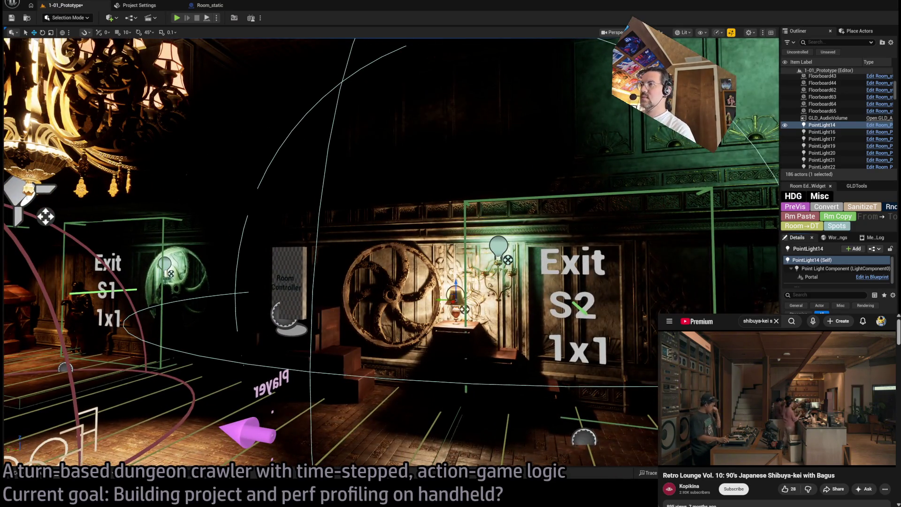
{"action": "left_click", "coordinate": [177, 18]}
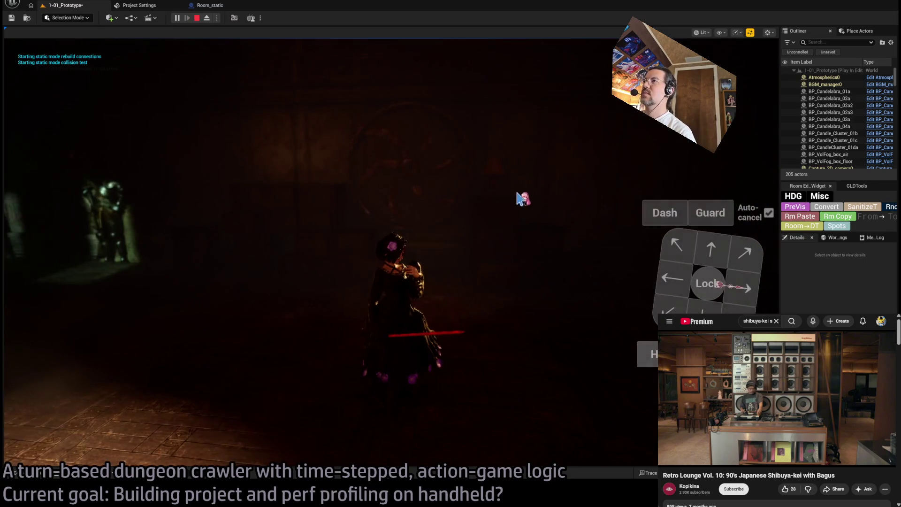
Stop the play test and frame the table lamp SM_MansionLamp4
{"action": "key", "text": "Escape"}
{"action": "left_click", "coordinate": [495, 180]}
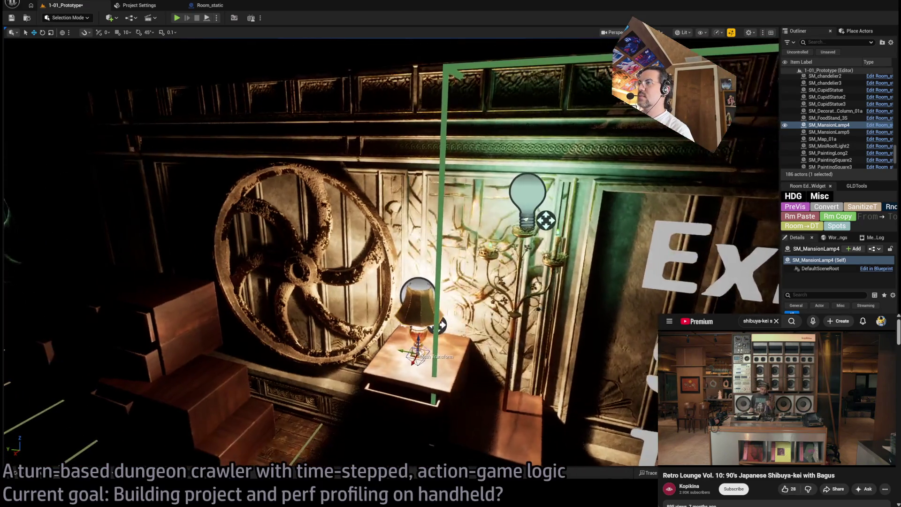
{"action": "left_click_drag", "start_coordinate": [389, 253], "coordinate": [342, 253]}
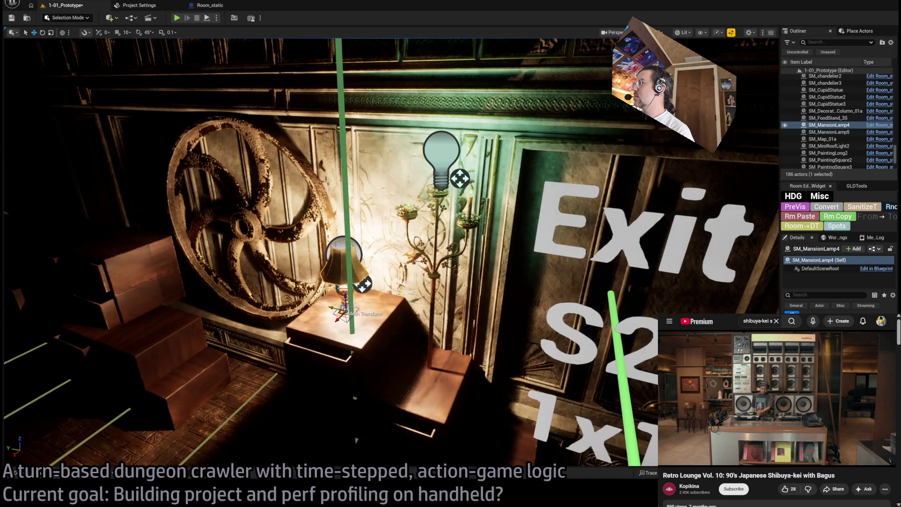
{"action": "scroll", "coordinate": [391, 253], "scroll_direction": "down", "scroll_amount": 3}
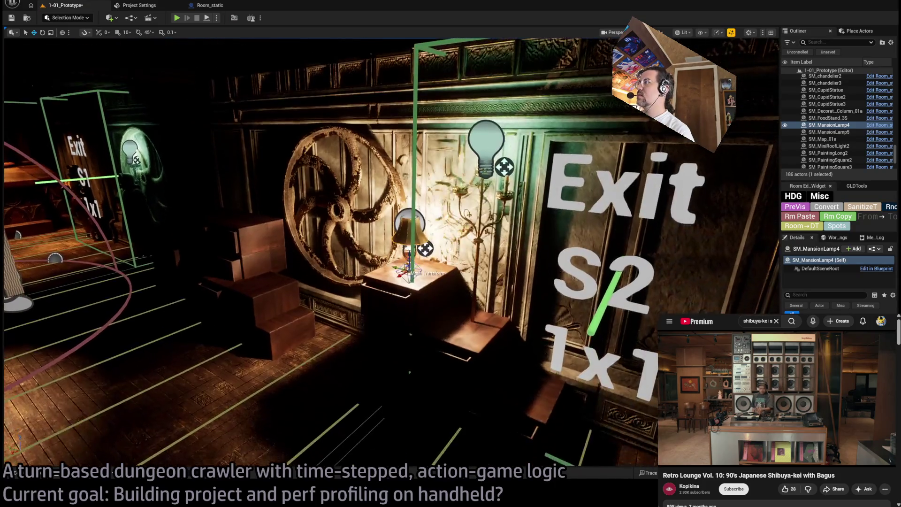
{"action": "key", "text": "f"}
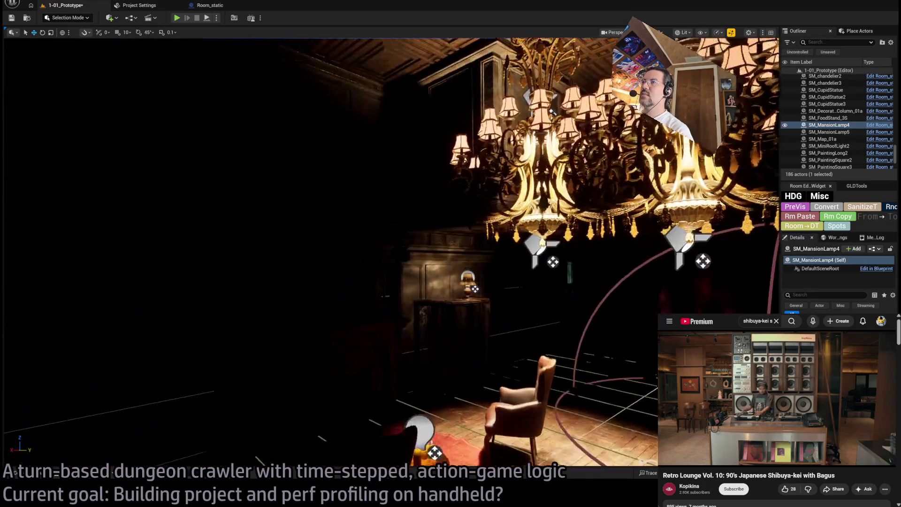
Frame cabinet lamp SM_MansionLamp5 and its PointLight16, then start another play test
{"action": "left_click", "coordinate": [438, 275]}
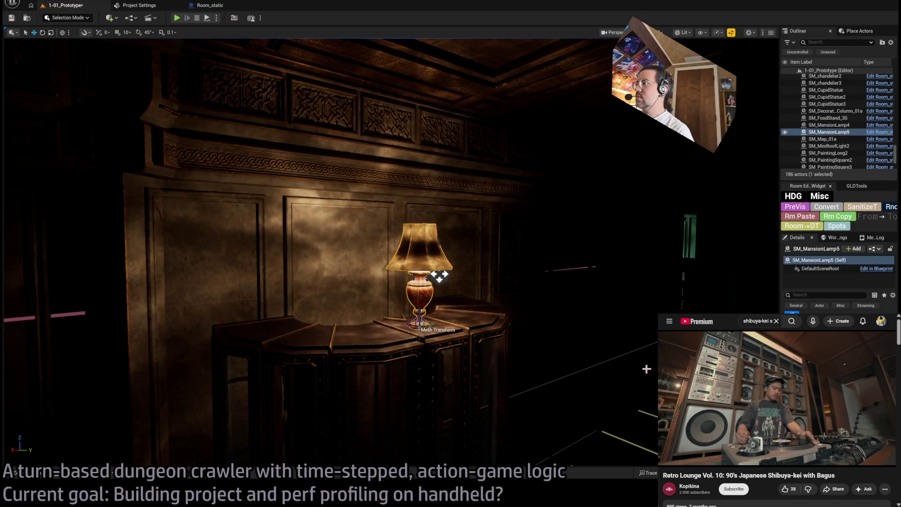
{"action": "key", "text": "f"}
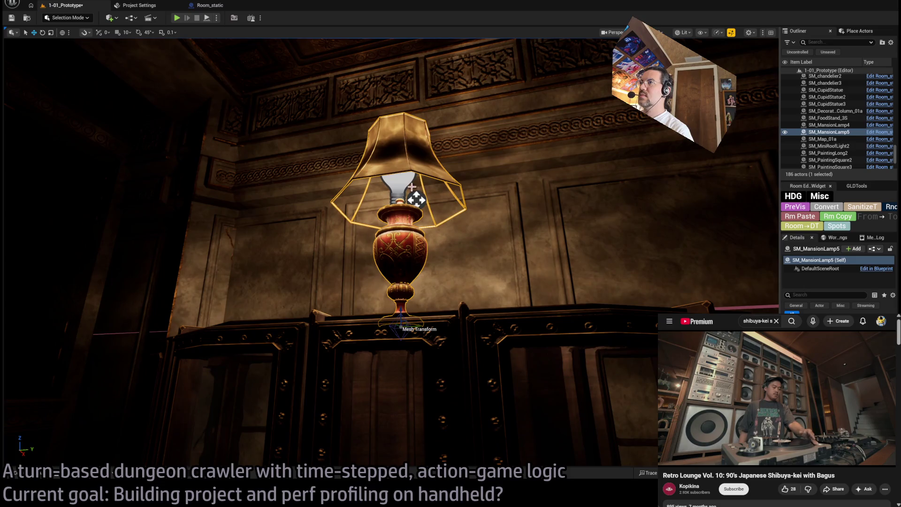
{"action": "left_click", "coordinate": [416, 200]}
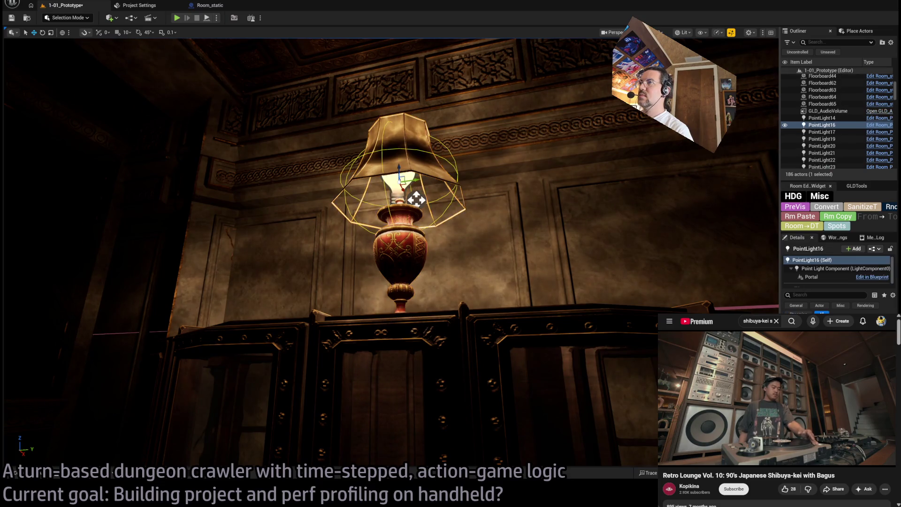
{"action": "key", "text": "f"}
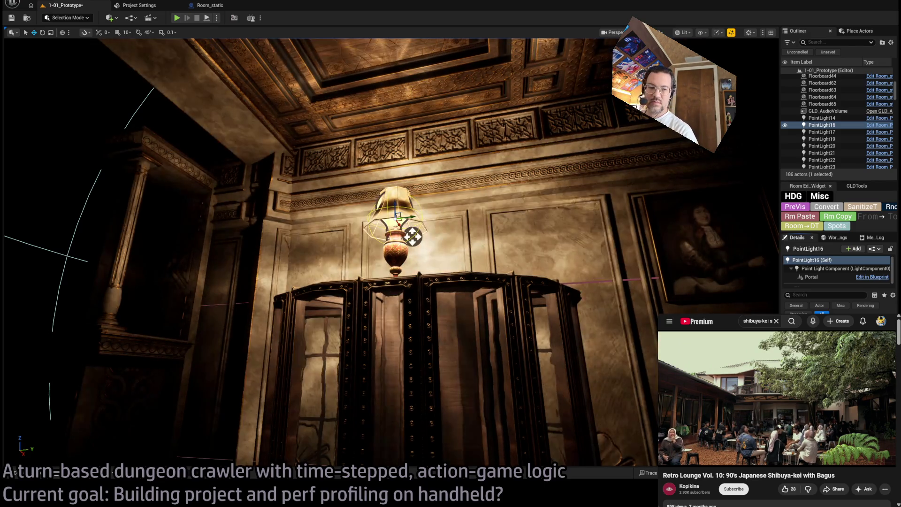
{"action": "scroll", "coordinate": [203, 85], "scroll_direction": "down", "scroll_amount": 5}
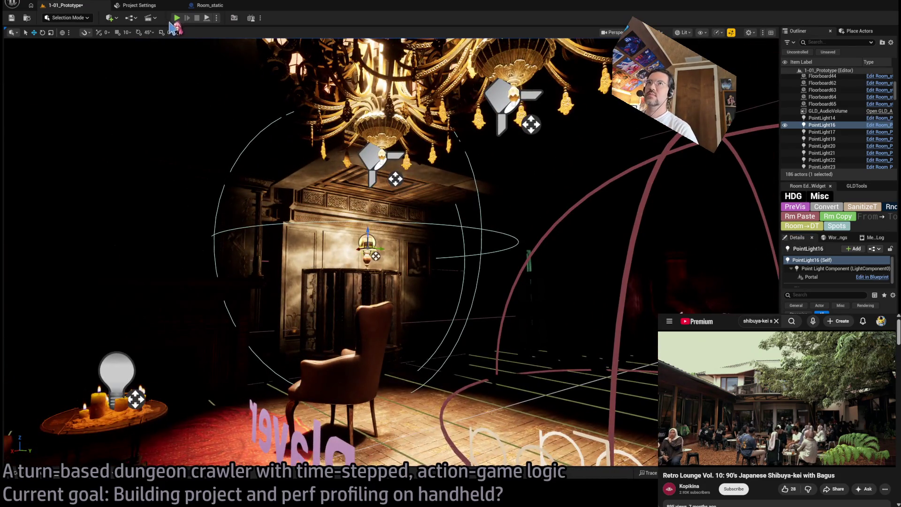
{"action": "key", "text": "alt+p"}
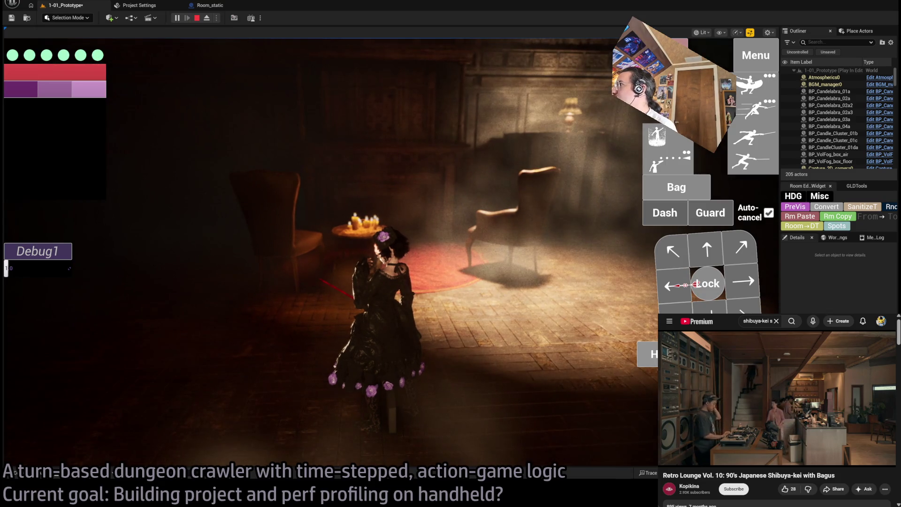
{"action": "key", "text": "Right"}
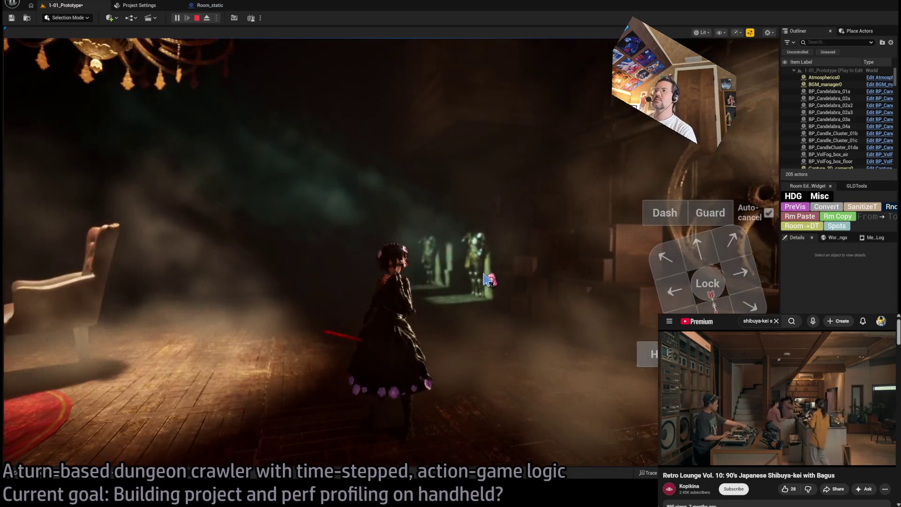
{"action": "left_click", "coordinate": [486, 279]}
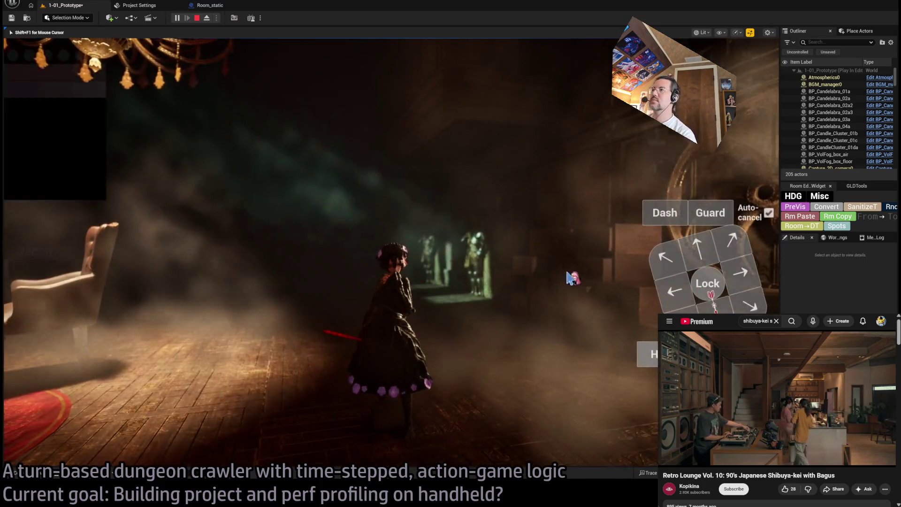
{"action": "key", "text": "Right"}
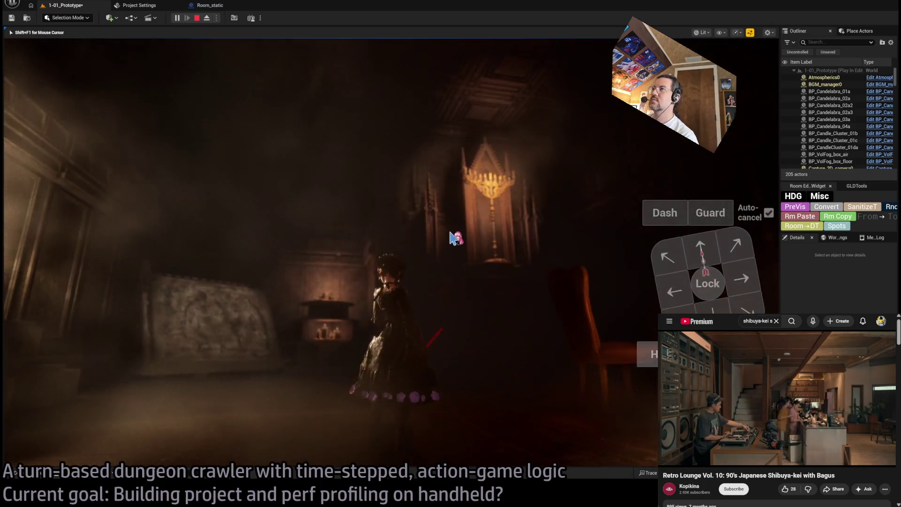
{"action": "key", "text": "Right"}
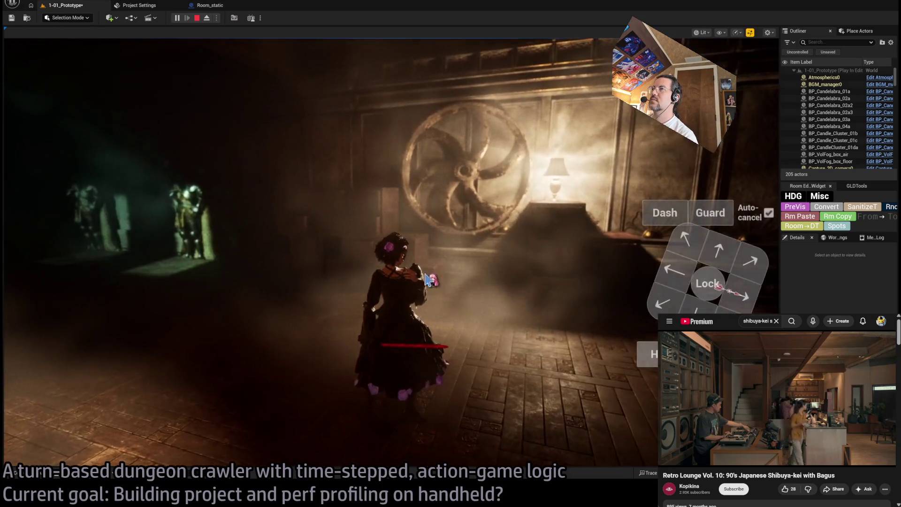
{"action": "key", "text": "Right"}
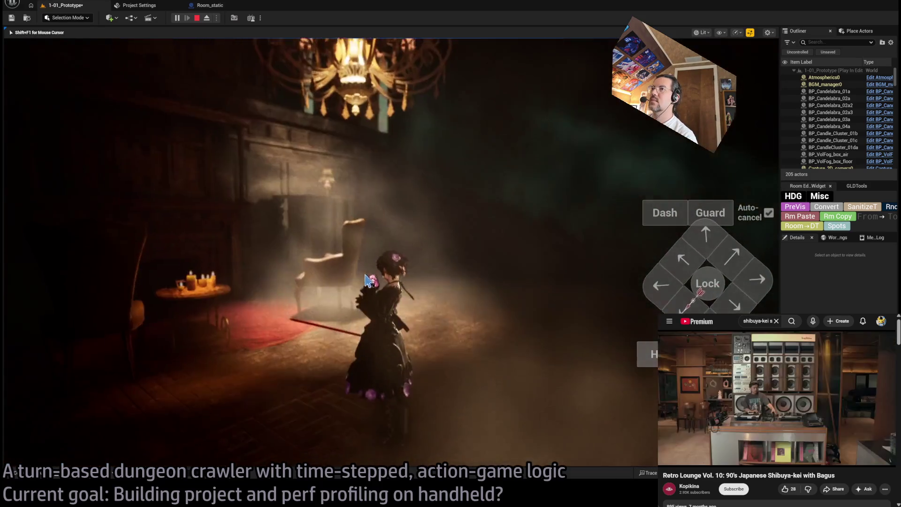
{"action": "key", "text": "Escape"}
{"action": "key", "text": "f"}
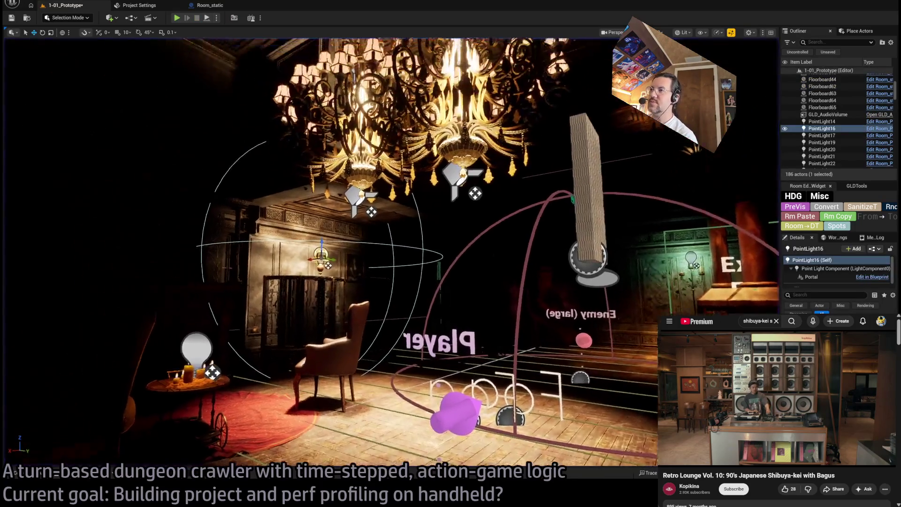
Select and frame two of the chandelier's spot lights
{"action": "left_click", "coordinate": [377, 165]}
{"action": "key", "text": "f"}
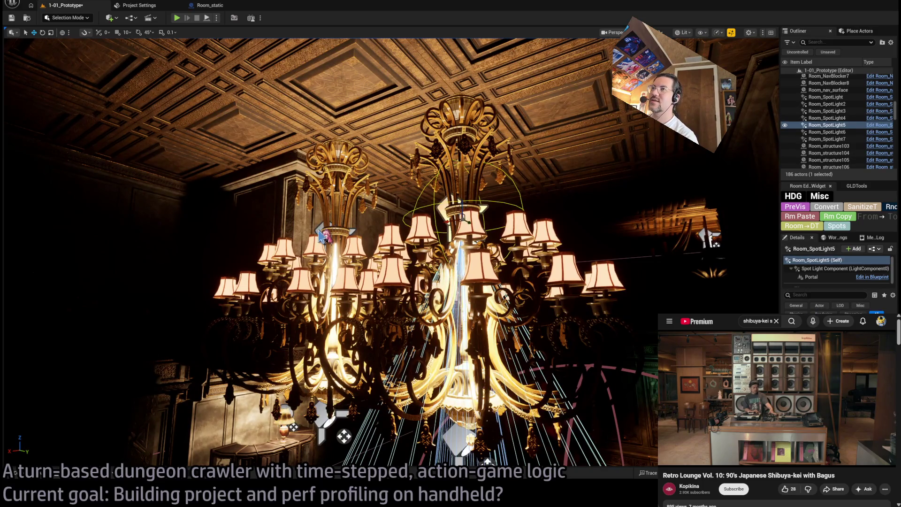
{"action": "left_click", "coordinate": [322, 236], "text": "ctrl"}
{"action": "key", "text": "f"}
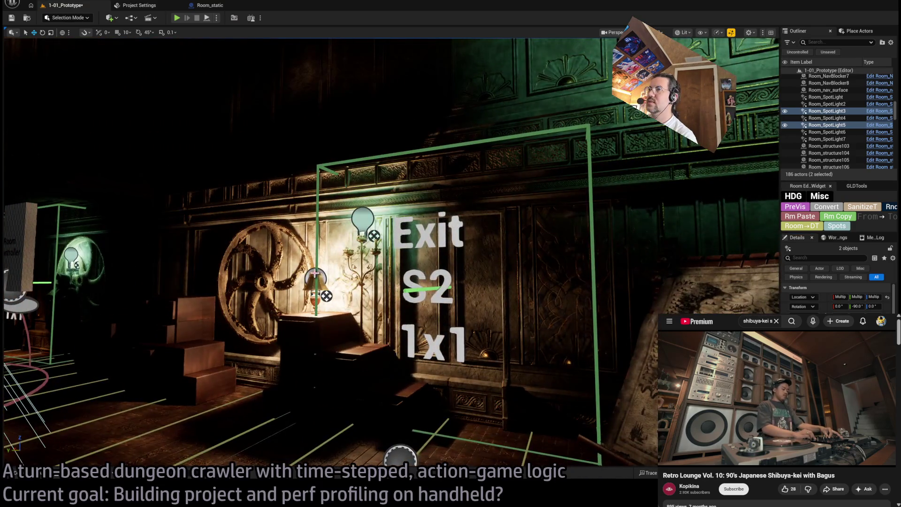
Step through the room's point lights, a spot light and the candelabra light, then play-test
{"action": "left_click", "coordinate": [314, 270]}
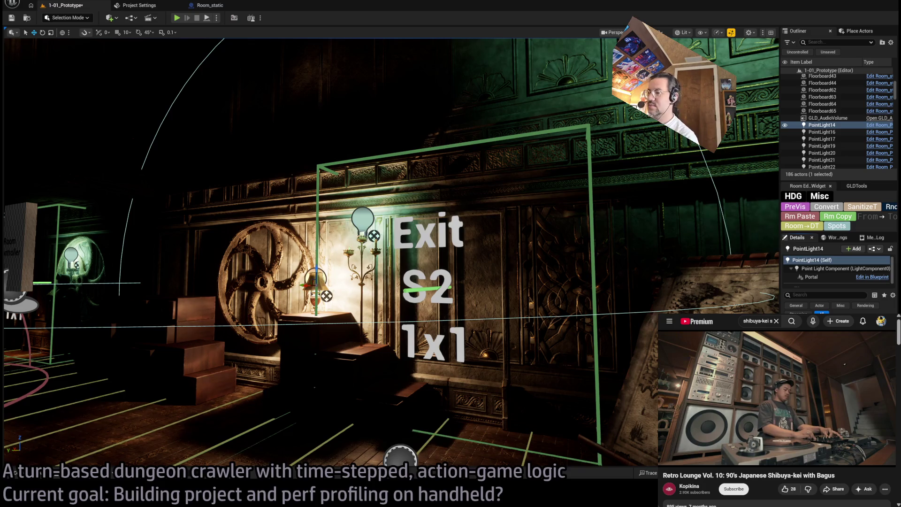
{"action": "key", "text": "Down"}
{"action": "key", "text": "f"}
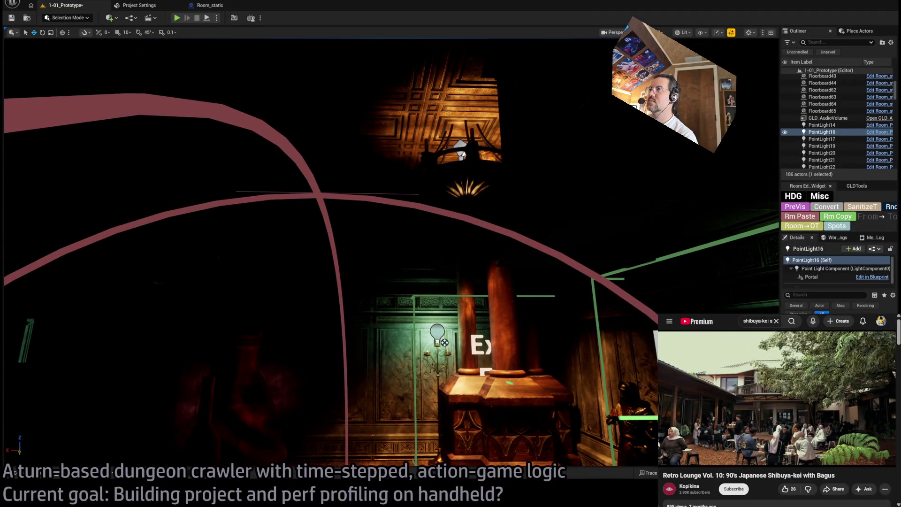
{"action": "left_click", "coordinate": [826, 125]}
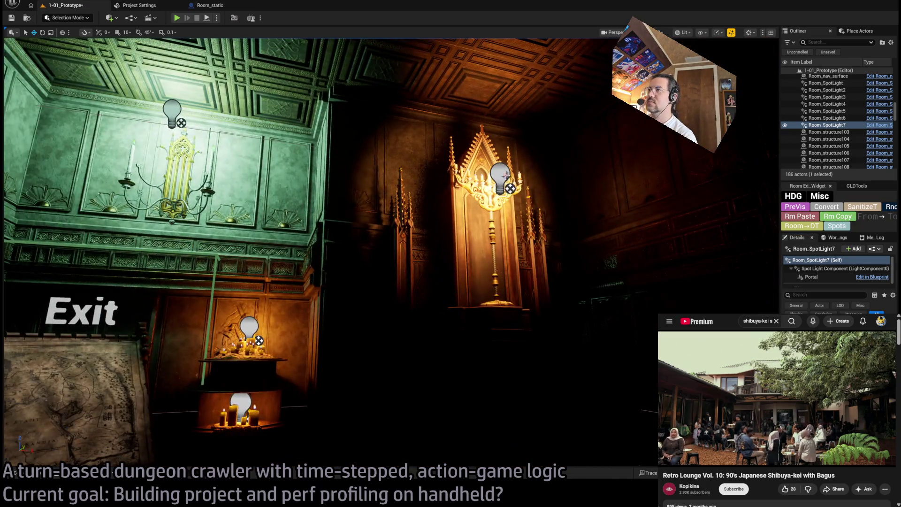
{"action": "left_click", "coordinate": [500, 176]}
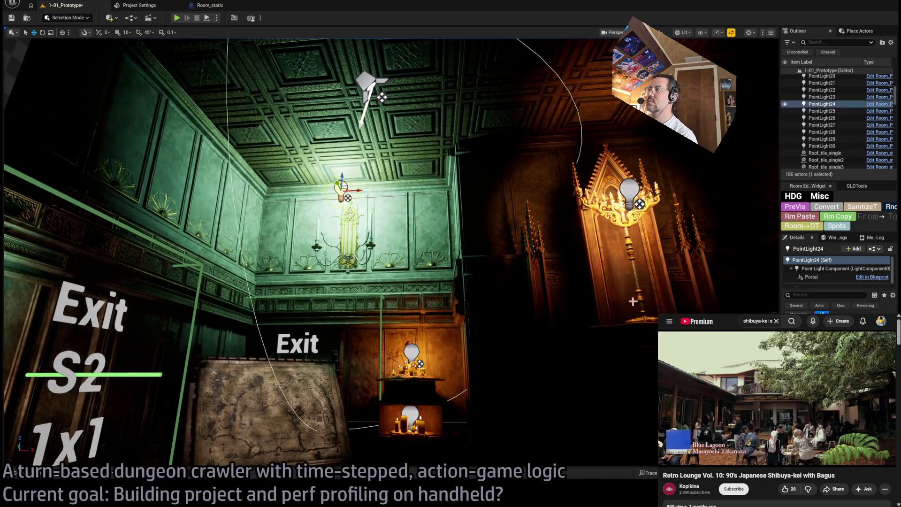
{"action": "left_click", "coordinate": [341, 190]}
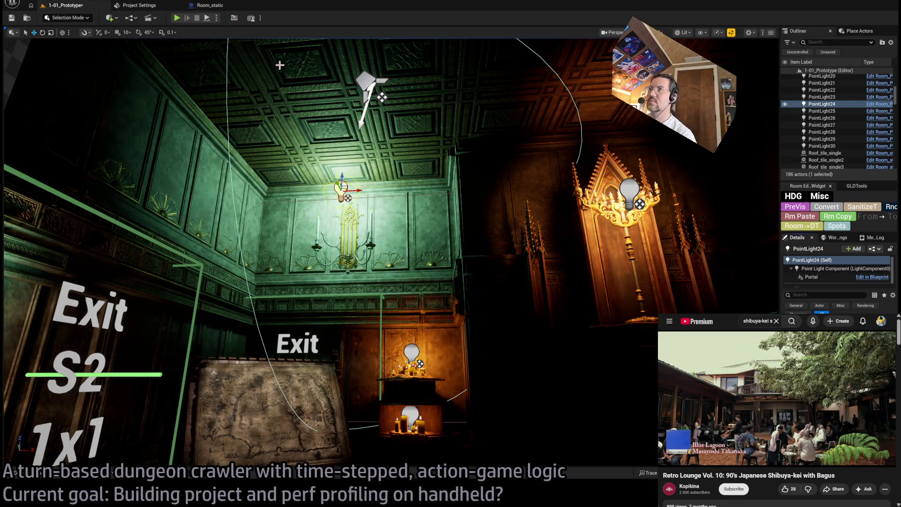
{"action": "left_click", "coordinate": [177, 18]}
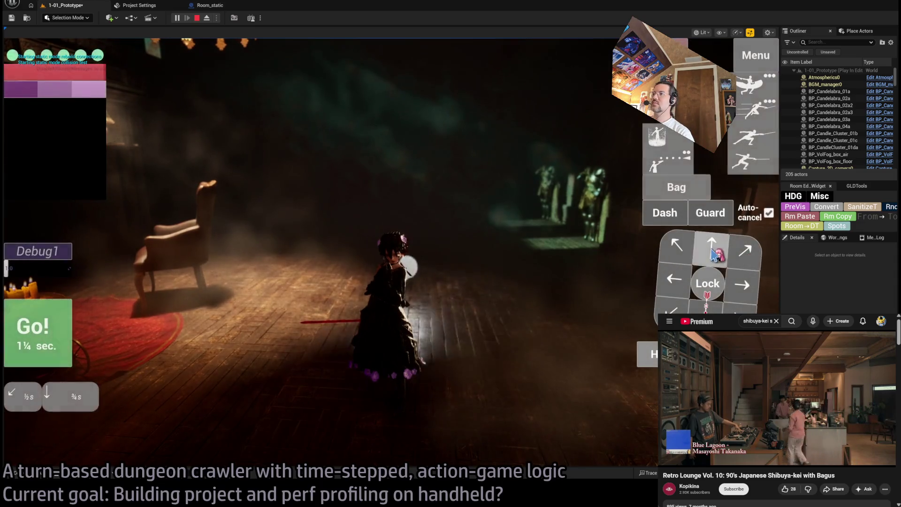
Play two timed Go! turns, then stop Play In Editor with Esc
{"action": "left_click", "coordinate": [713, 253]}
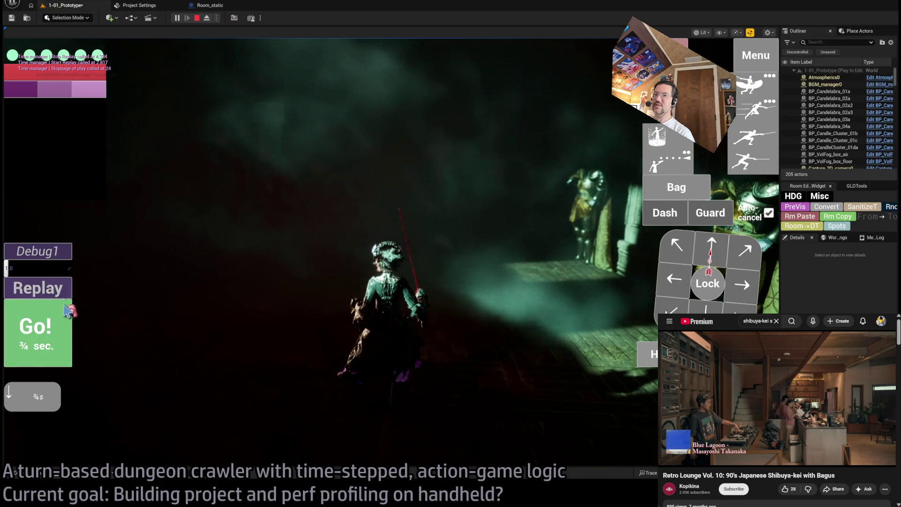
{"action": "left_click", "coordinate": [67, 310]}
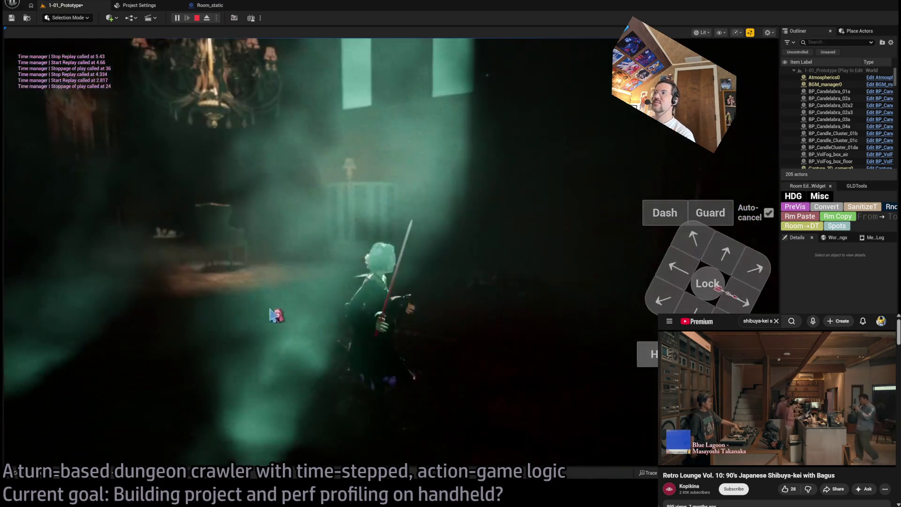
{"action": "key", "text": "Escape"}
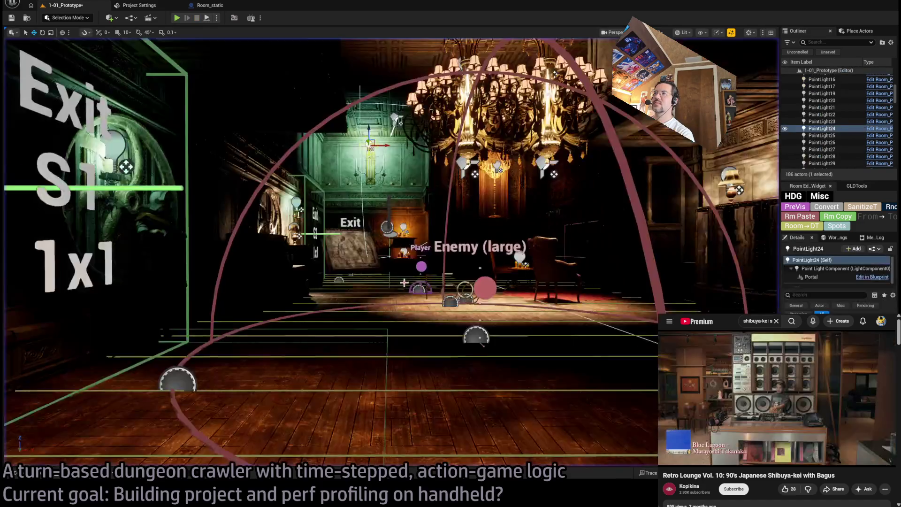
Load level 1-04 in Unlit view and open SM_MiniRoofLight in its static mesh editor
{"action": "left_click_drag", "start_coordinate": [404, 283], "coordinate": [354, 234]}
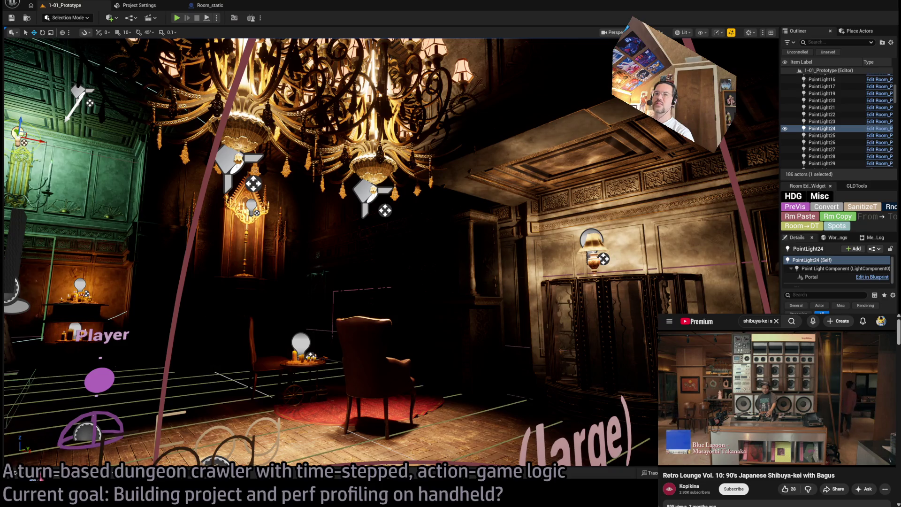
{"action": "left_click", "coordinate": [16, 473]}
{"action": "left_click", "coordinate": [15, 472]}
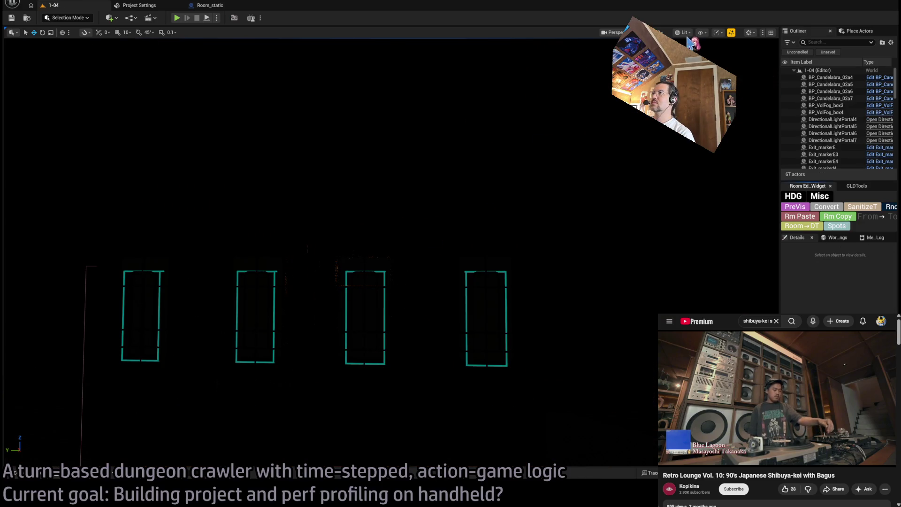
{"action": "key", "text": "alt+3"}
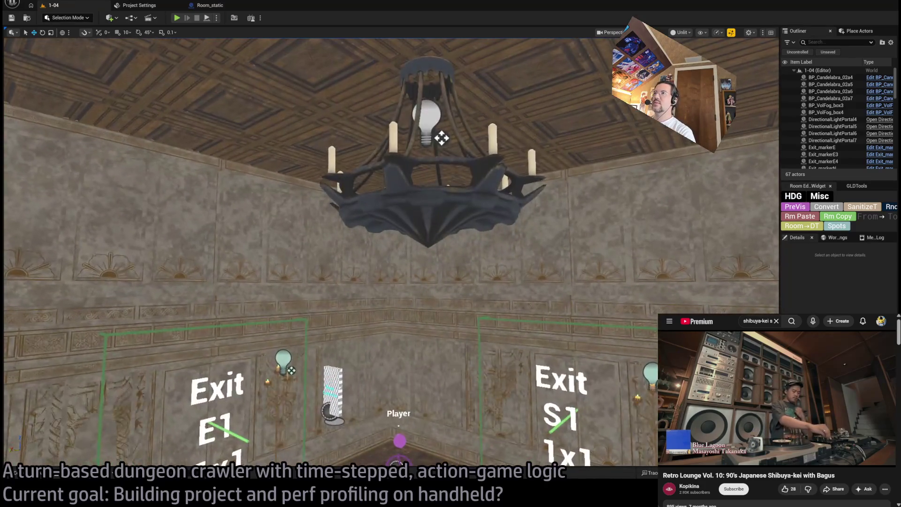
{"action": "left_click", "coordinate": [439, 137]}
{"action": "key", "text": "ctrl+e"}
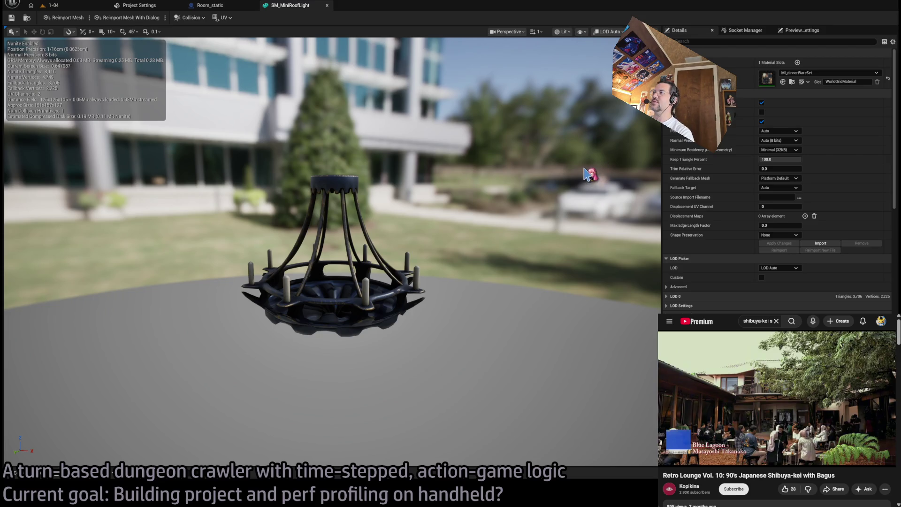
Show simple collision and delete the chandelier's existing collision hull
{"action": "key", "text": "alt+c"}
{"action": "left_click", "coordinate": [376, 232]}
{"action": "key", "text": "Delete"}
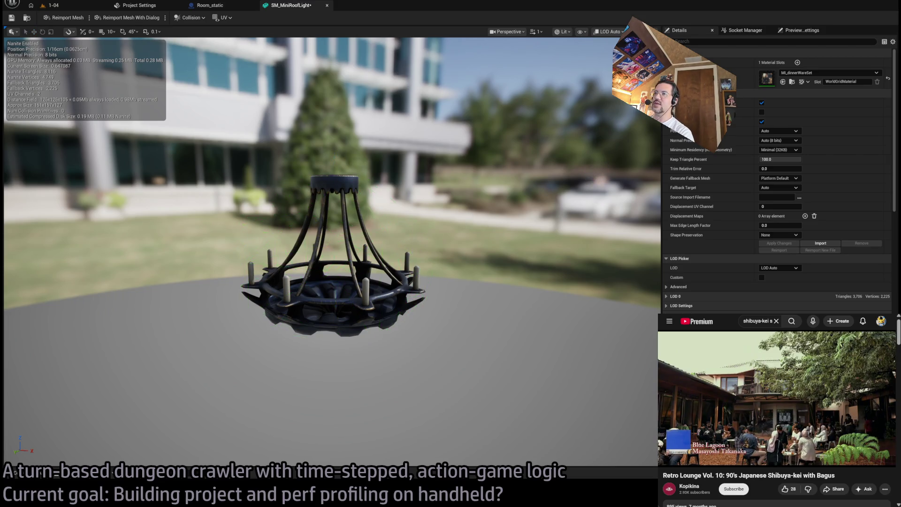
{"action": "scroll", "coordinate": [399, 232], "scroll_direction": "up", "scroll_amount": 6}
{"action": "scroll", "coordinate": [332, 251], "scroll_direction": "down", "scroll_amount": 4}
Orbit and zoom around the chandelier to confirm no collision primitives remain
{"action": "left_click_drag", "start_coordinate": [332, 234], "coordinate": [333, 291]}
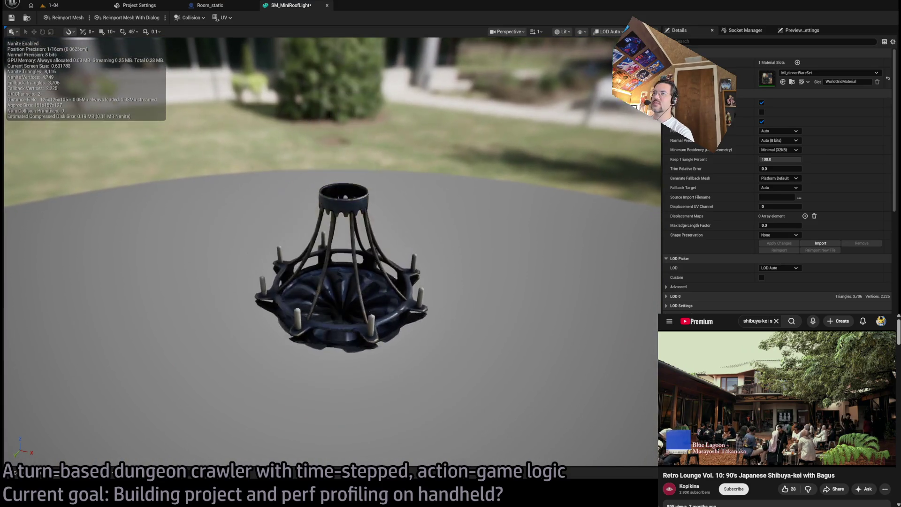
{"action": "scroll", "coordinate": [332, 250], "scroll_direction": "up", "scroll_amount": 4}
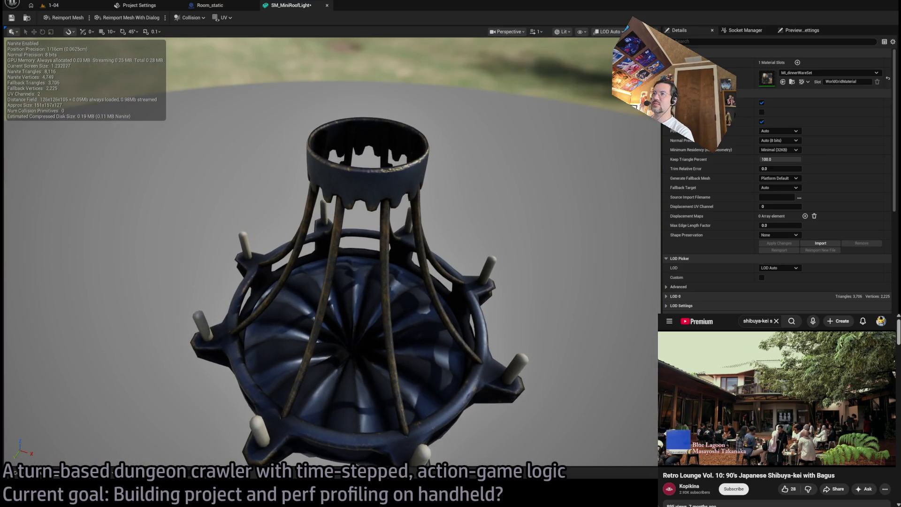
{"action": "scroll", "coordinate": [337, 253], "scroll_direction": "down", "scroll_amount": 4}
{"action": "mouse_move", "coordinate": [338, 254]}
{"action": "left_mouse_down"}
{"action": "mouse_move", "coordinate": [356, 221]}
{"action": "mouse_move", "coordinate": [430, 231]}
{"action": "left_mouse_up"}
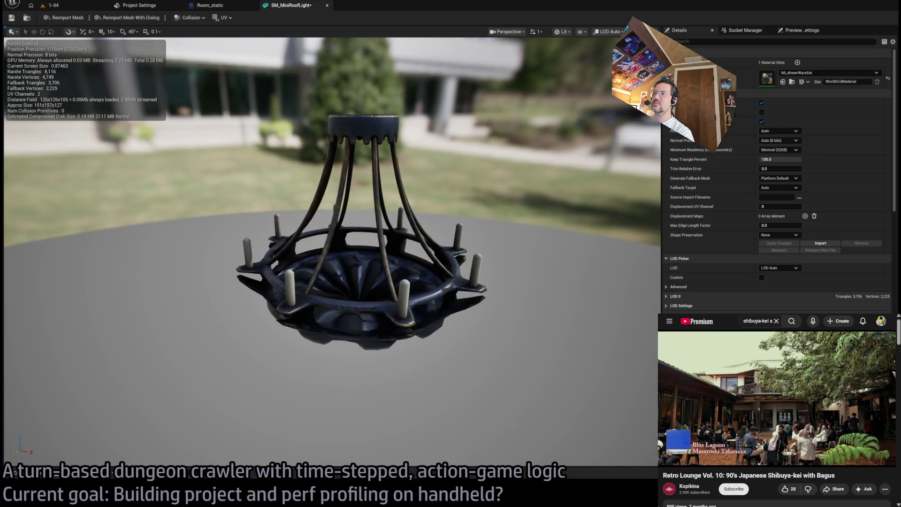
{"action": "scroll", "coordinate": [431, 231], "scroll_direction": "up", "scroll_amount": 2}
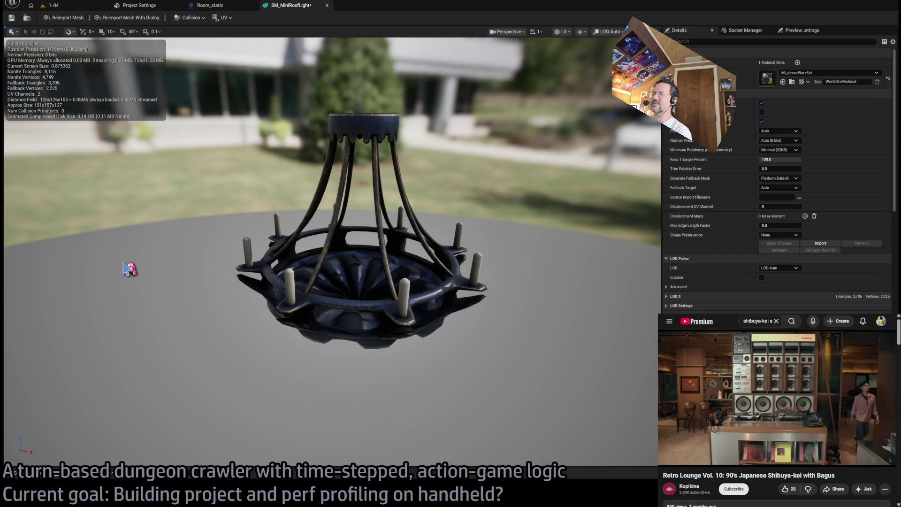
{"action": "scroll", "coordinate": [181, 277], "scroll_direction": "up", "scroll_amount": 2}
{"action": "scroll", "coordinate": [332, 251], "scroll_direction": "up", "scroll_amount": 5}
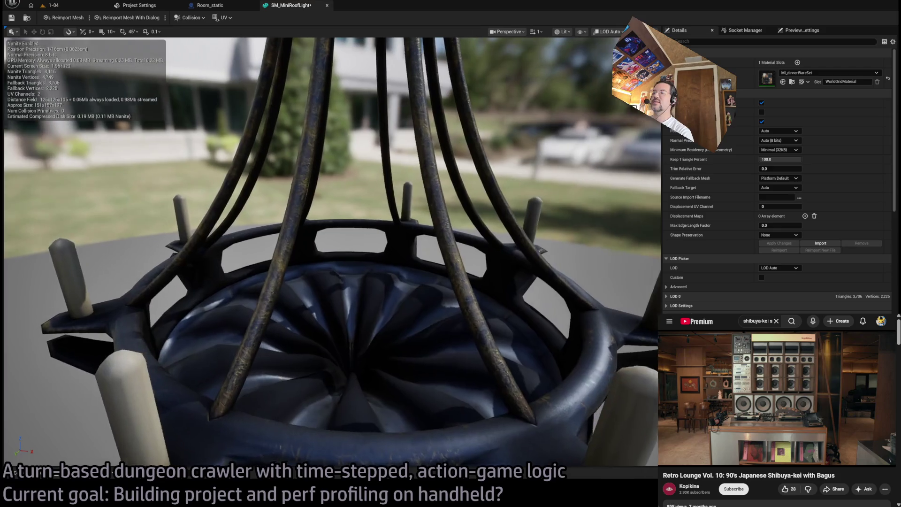
{"action": "scroll", "coordinate": [332, 251], "scroll_direction": "down", "scroll_amount": 4}
{"action": "scroll", "coordinate": [332, 251], "scroll_direction": "up", "scroll_amount": 4}
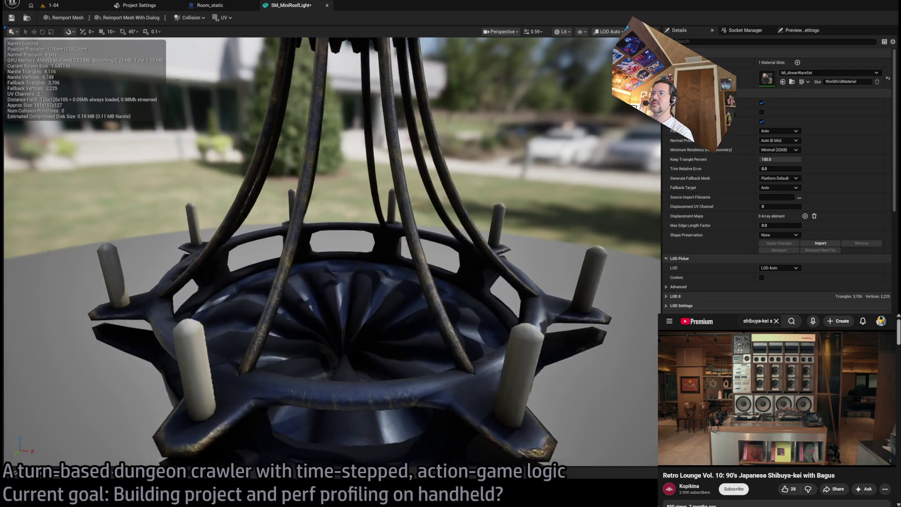
{"action": "scroll", "coordinate": [227, 280], "scroll_direction": "down", "scroll_amount": 3}
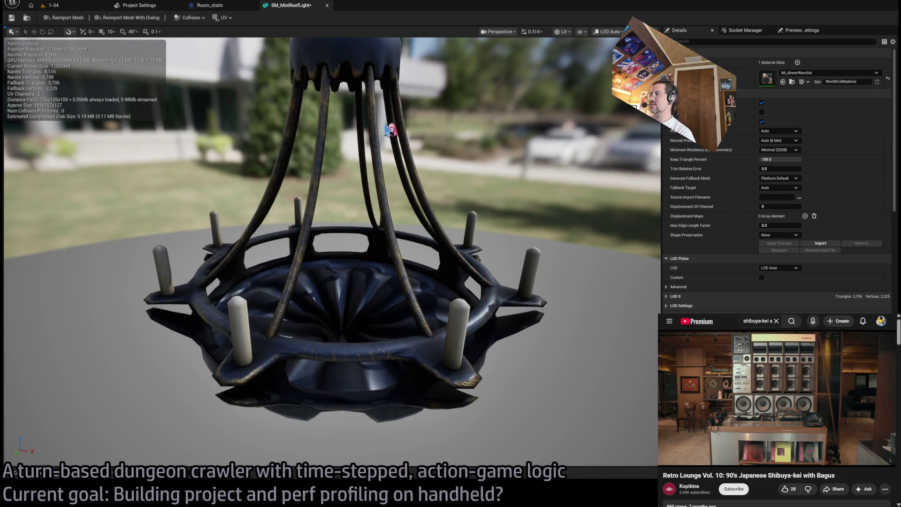
{"action": "left_click_drag", "start_coordinate": [386, 127], "coordinate": [381, 40]}
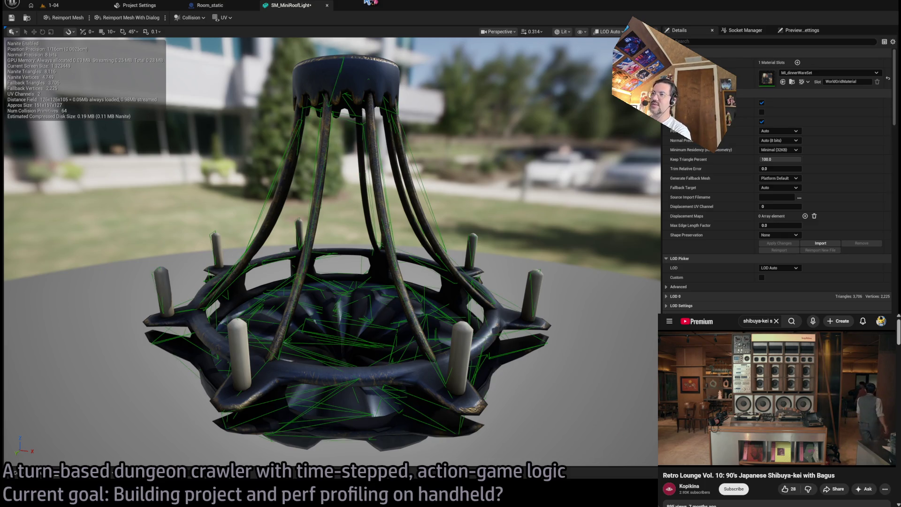
Give SM_MiniRoofLight a 44-primitive auto convex collision, inspect it, and close the mesh editor
{"action": "scroll", "coordinate": [427, 168], "scroll_direction": "down", "scroll_amount": 5}
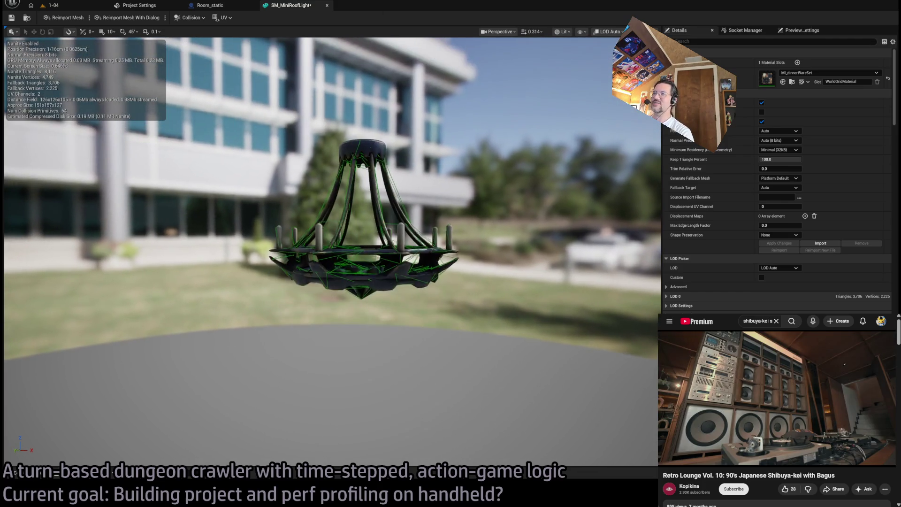
{"action": "scroll", "coordinate": [328, 234], "scroll_direction": "up", "scroll_amount": 5}
{"action": "scroll", "coordinate": [357, 235], "scroll_direction": "down", "scroll_amount": 2}
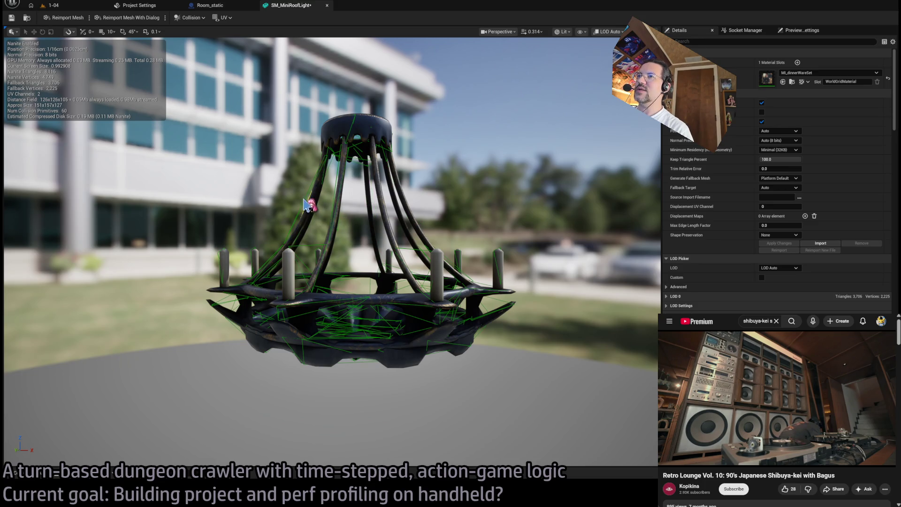
{"action": "left_click", "coordinate": [333, 219]}
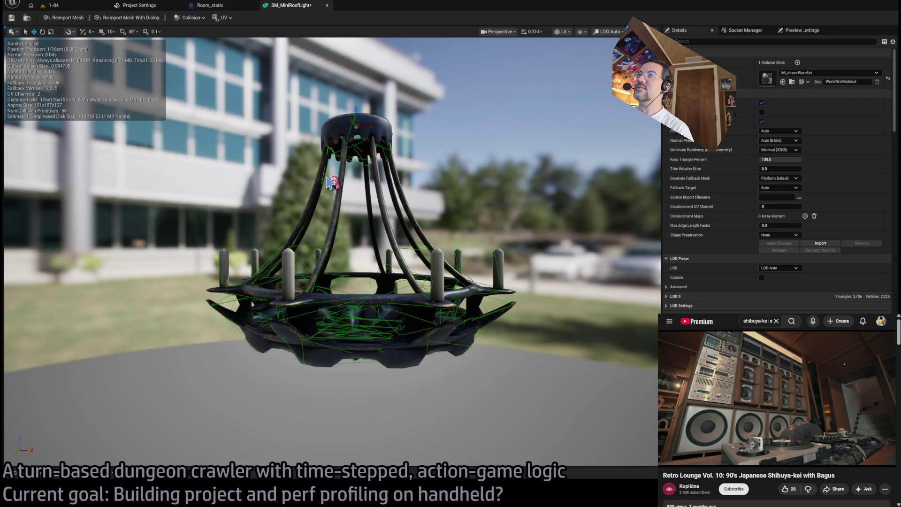
{"action": "mouse_move", "coordinate": [380, 202]}
{"action": "left_mouse_down"}
{"action": "mouse_move", "coordinate": [371, 248]}
{"action": "mouse_move", "coordinate": [350, 266]}
{"action": "left_mouse_up"}
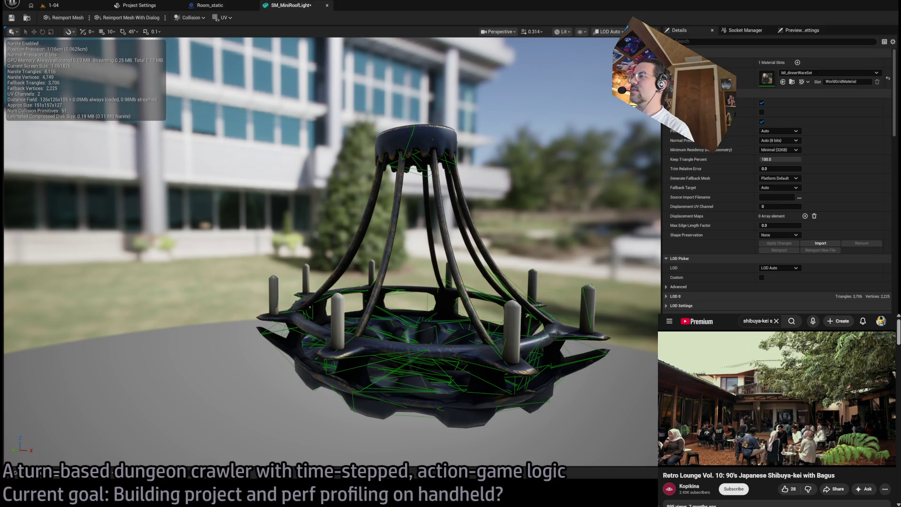
{"action": "mouse_move", "coordinate": [587, 302]}
{"action": "left_mouse_down"}
{"action": "mouse_move", "coordinate": [431, 270]}
{"action": "mouse_move", "coordinate": [391, 256]}
{"action": "mouse_move", "coordinate": [396, 241]}
{"action": "left_mouse_up"}
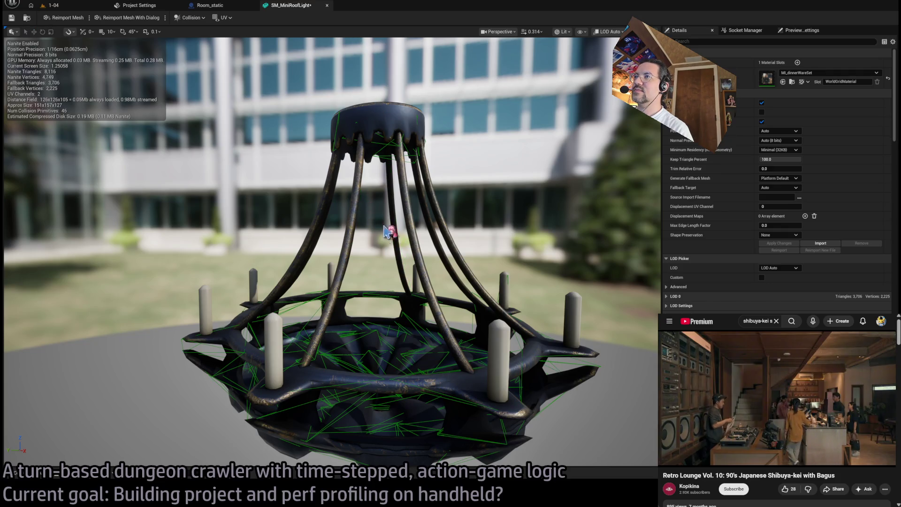
{"action": "left_click_drag", "start_coordinate": [361, 193], "coordinate": [363, 178]}
{"action": "mouse_move", "coordinate": [249, 267]}
{"action": "left_mouse_down"}
{"action": "mouse_move", "coordinate": [251, 260]}
{"action": "mouse_move", "coordinate": [249, 267]}
{"action": "left_mouse_up"}
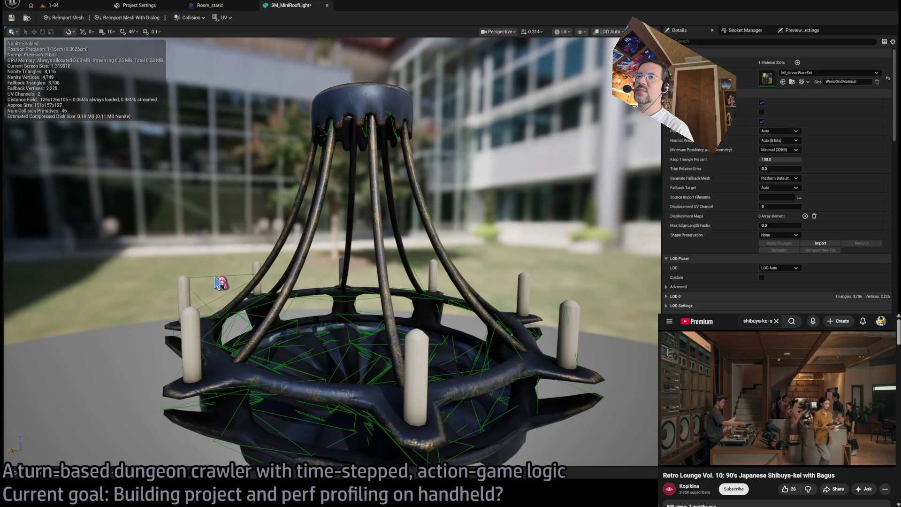
{"action": "mouse_move", "coordinate": [288, 294]}
{"action": "left_mouse_down"}
{"action": "mouse_move", "coordinate": [290, 309]}
{"action": "mouse_move", "coordinate": [309, 323]}
{"action": "mouse_move", "coordinate": [298, 312]}
{"action": "left_mouse_up"}
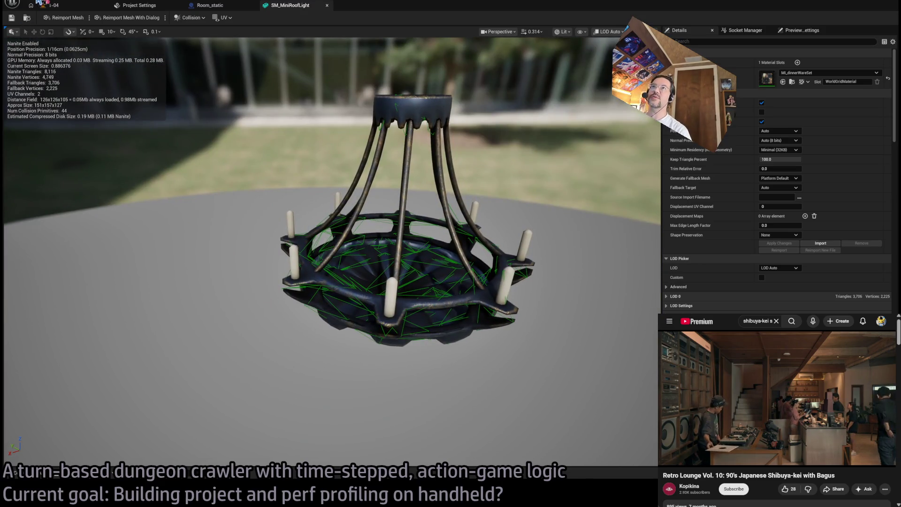
{"action": "middle_click", "coordinate": [294, 8]}
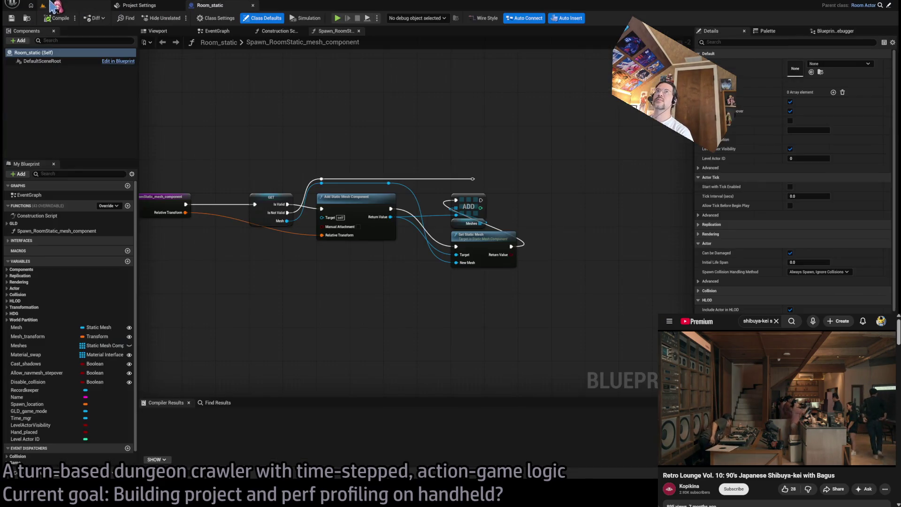
{"action": "left_click", "coordinate": [55, 5]}
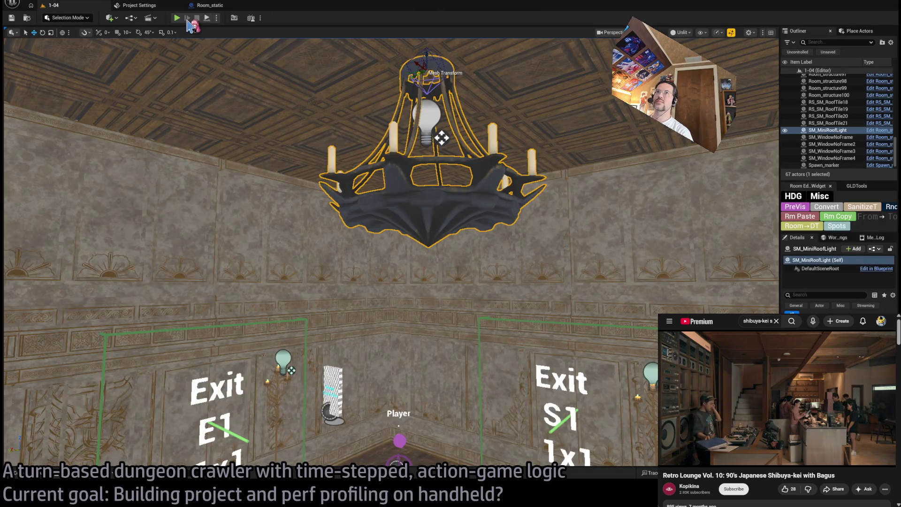
{"action": "left_click", "coordinate": [177, 18]}
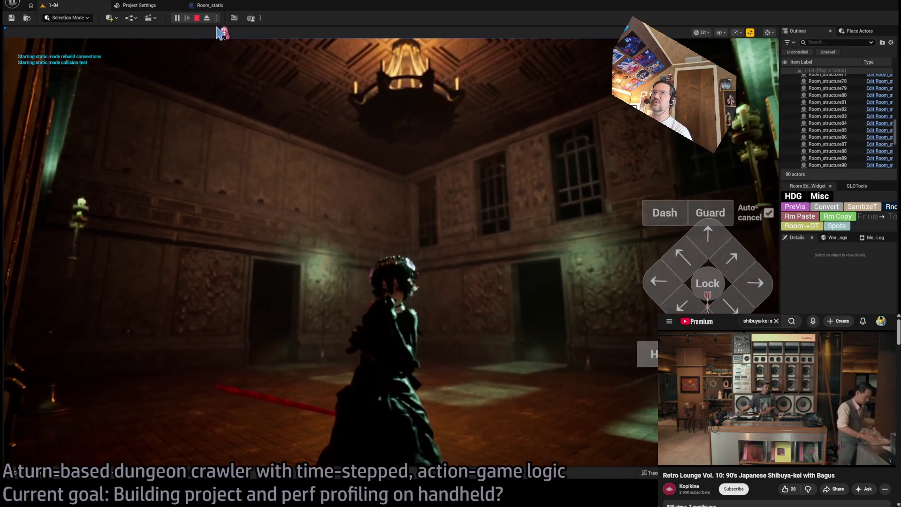
{"action": "key", "text": "Escape"}
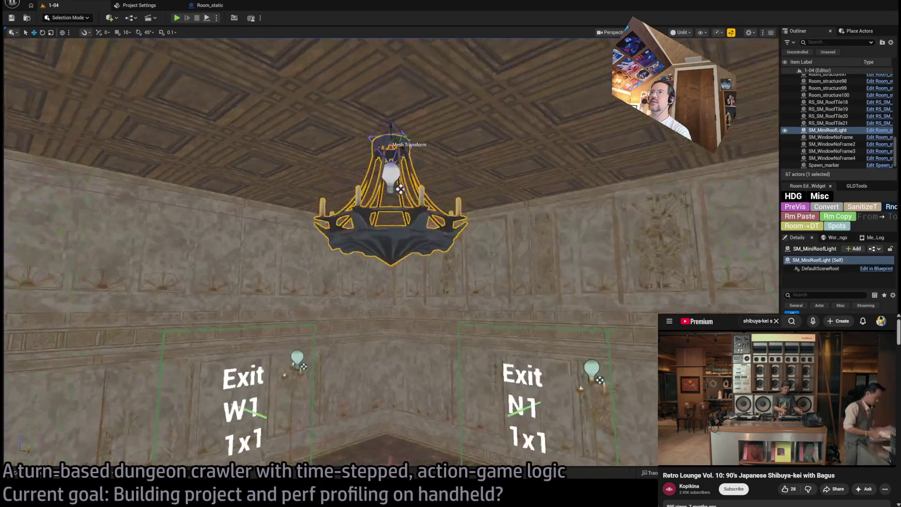
{"action": "left_click", "coordinate": [387, 187]}
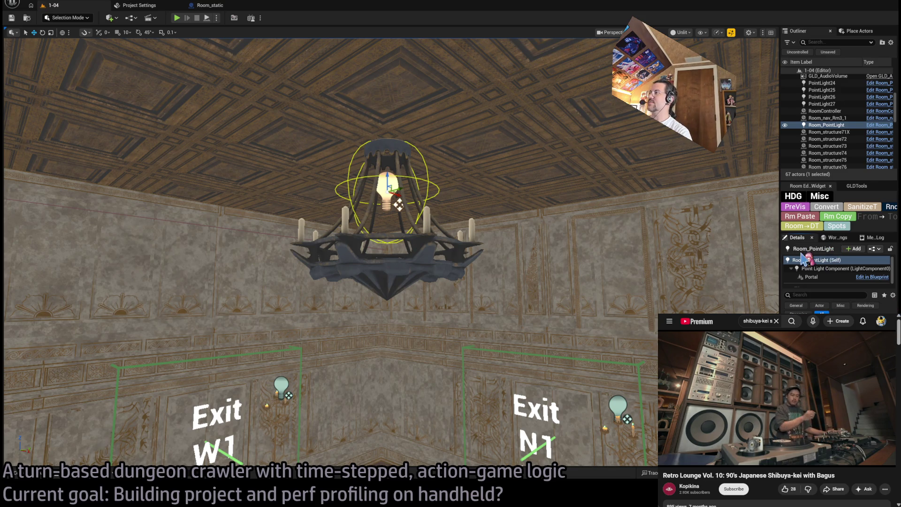
Split Room_PointLight into spot lights, aiming Room_PointLight_down at -90° and Room_PointLight_up at 90°
{"action": "left_click", "coordinate": [826, 227]}
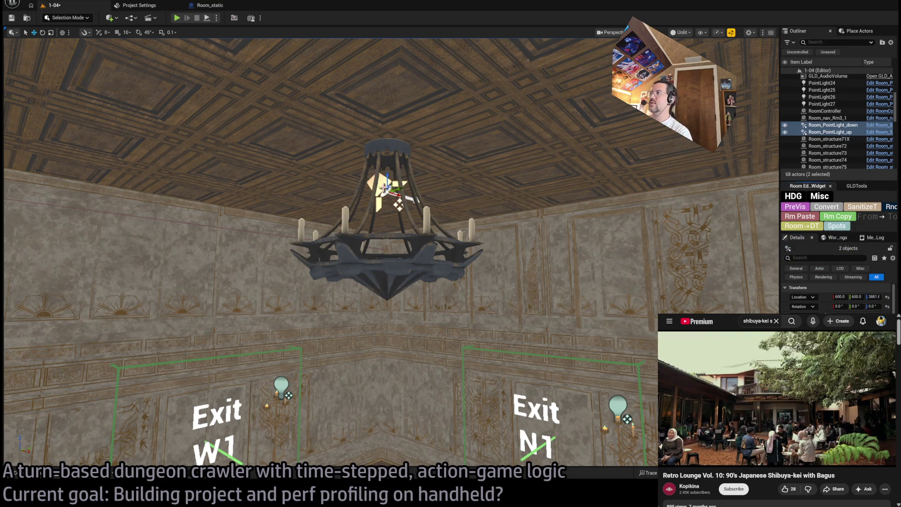
{"action": "left_click", "coordinate": [840, 125]}
{"action": "key", "text": "e"}
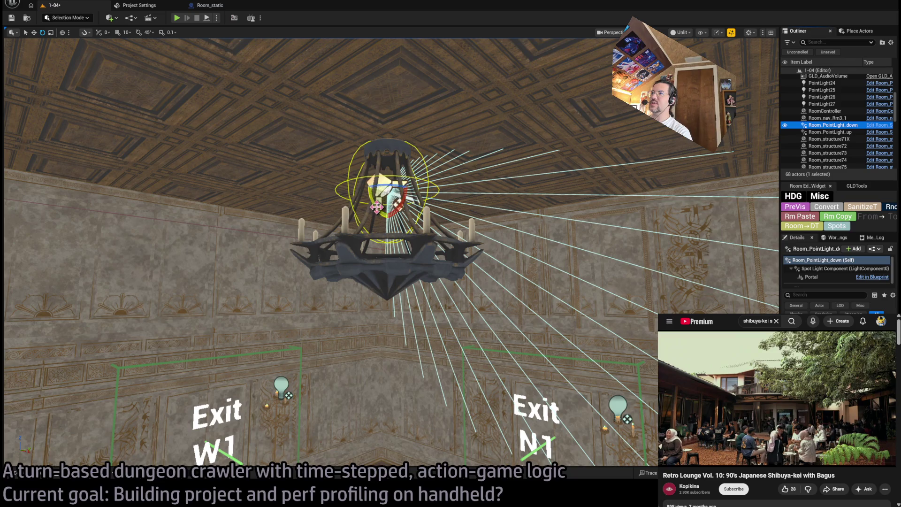
{"action": "left_click_drag", "start_coordinate": [376, 206], "coordinate": [388, 228]}
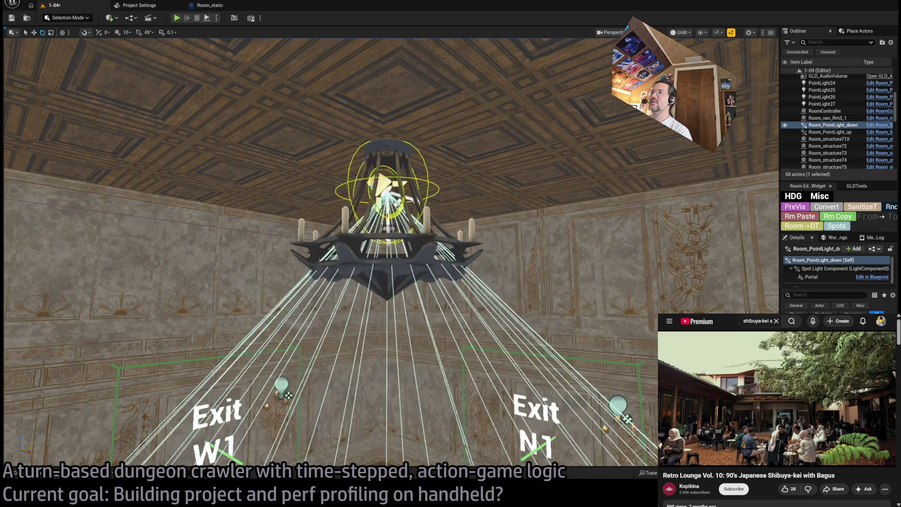
{"action": "key", "text": "ctrl+z"}
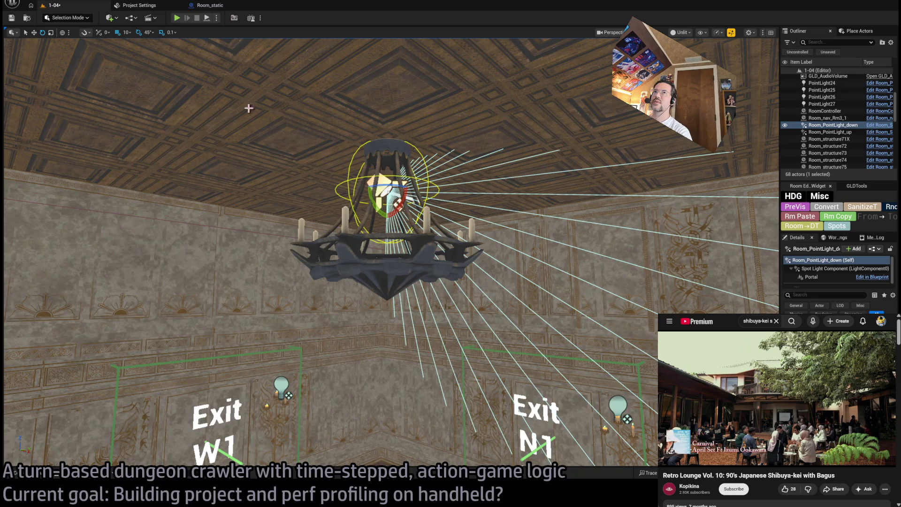
{"action": "left_click_drag", "start_coordinate": [378, 209], "coordinate": [387, 228]}
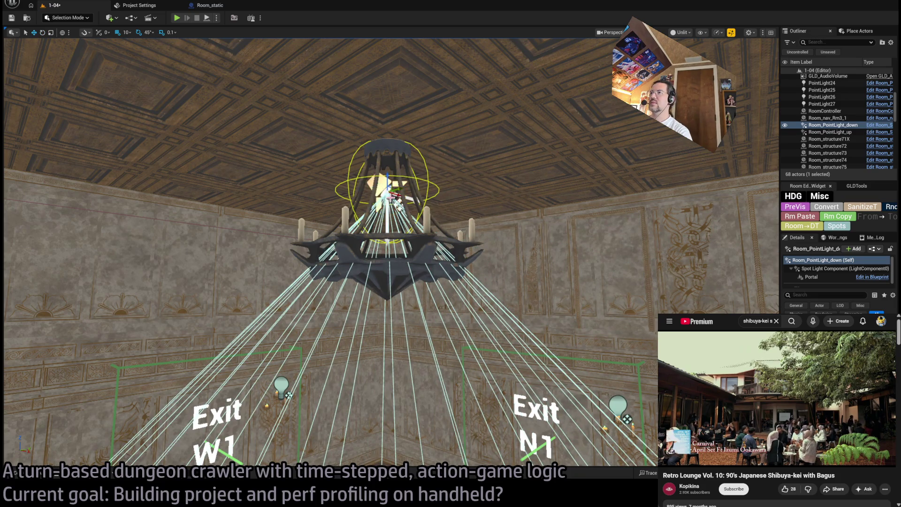
{"action": "left_click", "coordinate": [402, 210]}
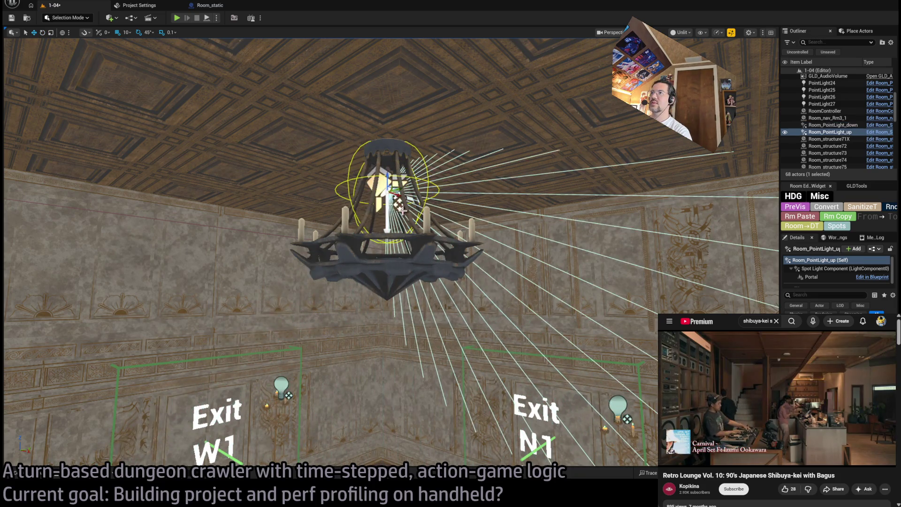
{"action": "left_click_drag", "start_coordinate": [377, 191], "coordinate": [388, 186]}
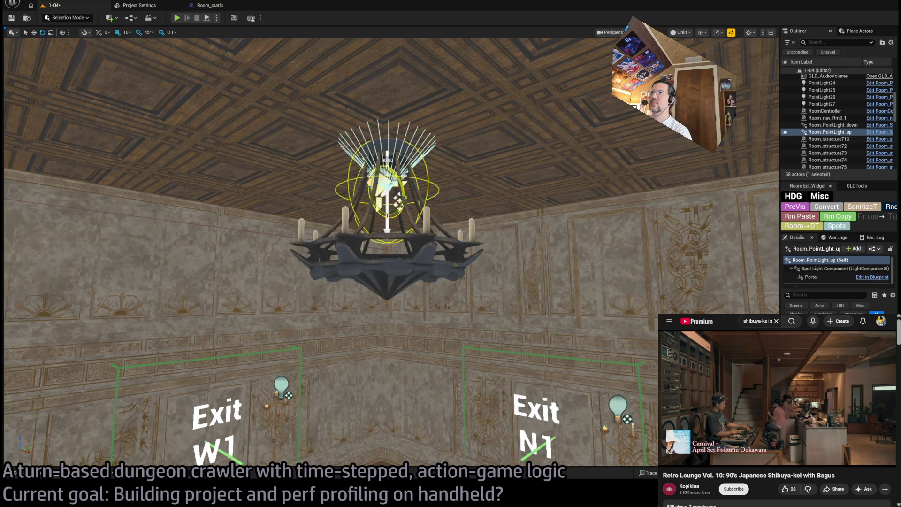
Switch to Lit view and frame the downward and upward spot lights
{"action": "key", "text": "alt+4"}
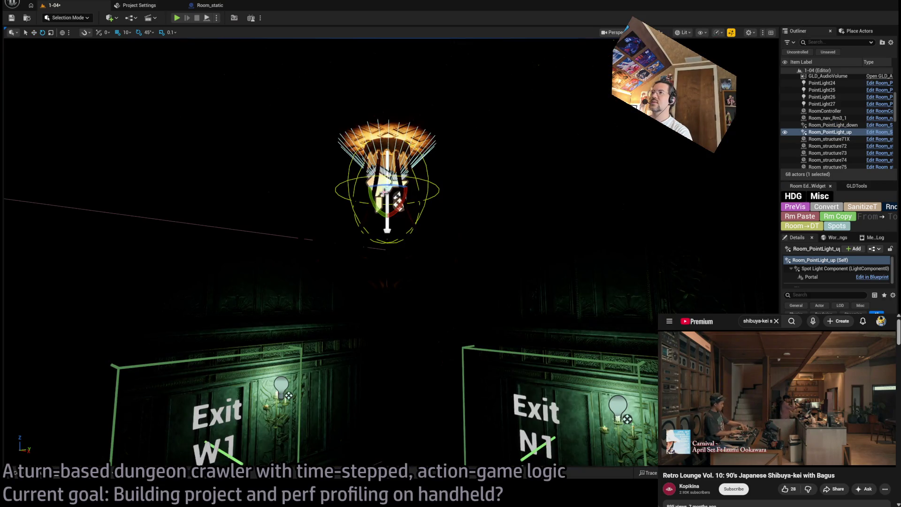
{"action": "key", "text": "w"}
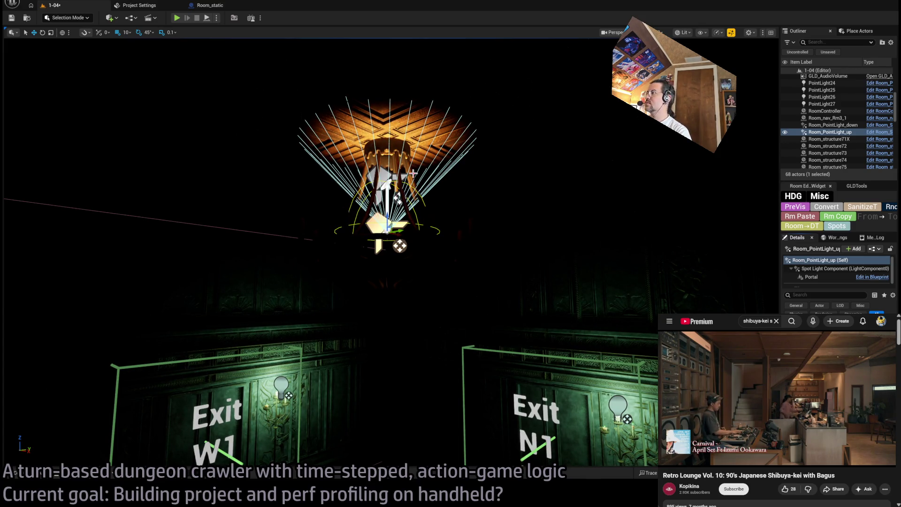
{"action": "key", "text": "Up"}
{"action": "key", "text": "f"}
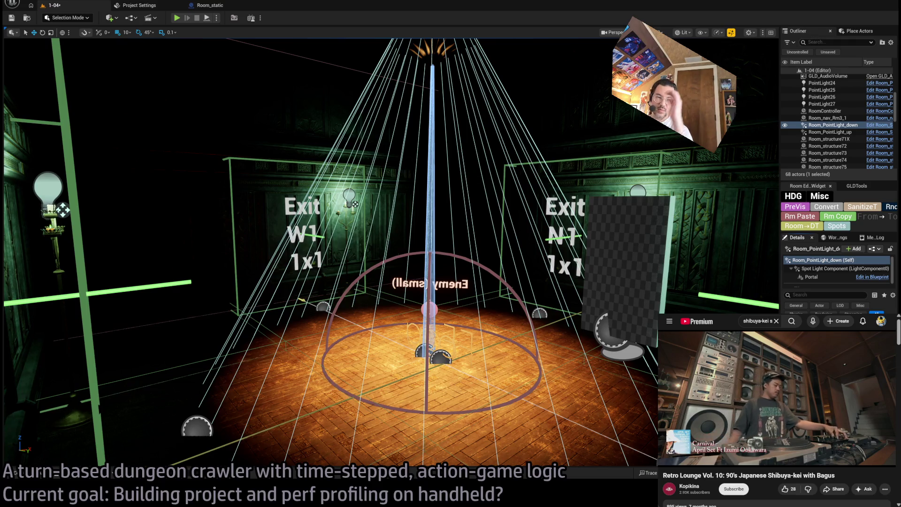
{"action": "key", "text": "f"}
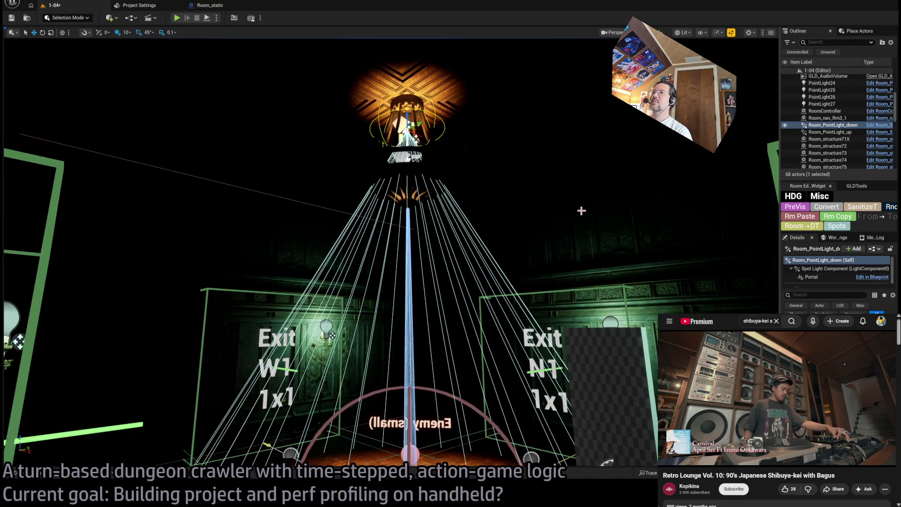
{"action": "mouse_move", "coordinate": [510, 248]}
{"action": "left_mouse_down"}
{"action": "mouse_move", "coordinate": [512, 287]}
{"action": "mouse_move", "coordinate": [512, 244]}
{"action": "left_mouse_up"}
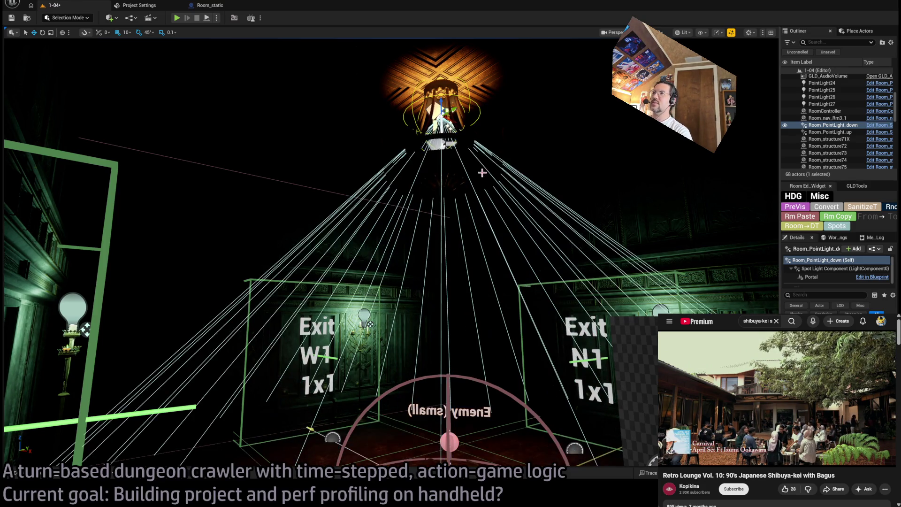
Merge both spot lights back into a single chandelier Room_PointLight
{"action": "left_click", "coordinate": [486, 171]}
{"action": "left_click", "coordinate": [485, 172], "text": "ctrl"}
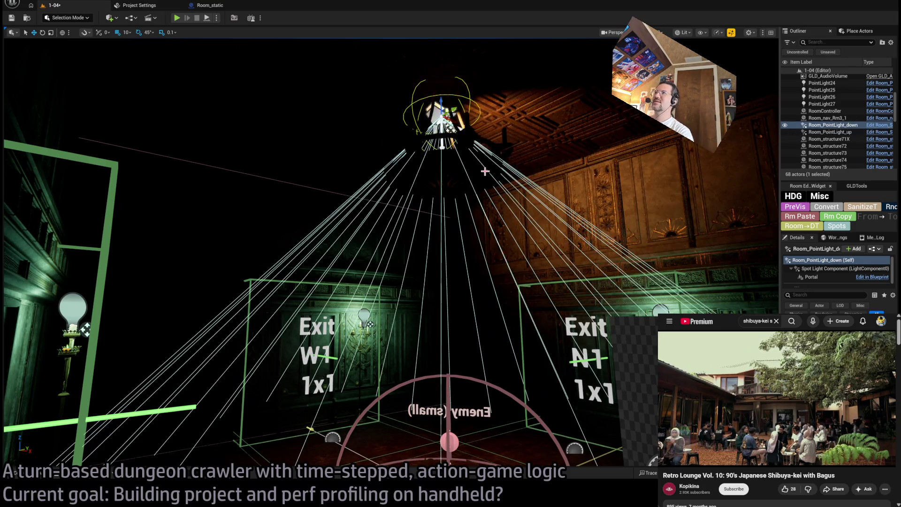
{"action": "key", "text": "ctrl+z"}
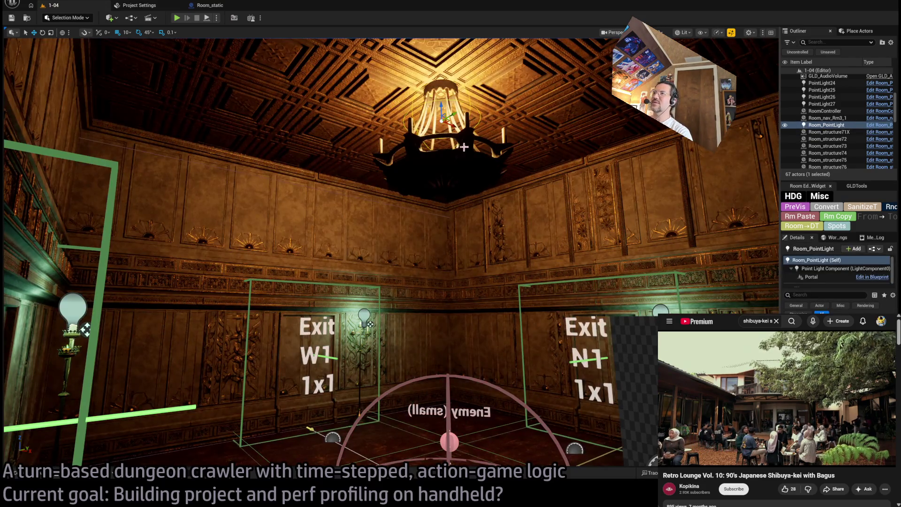
Frame the chandelier mesh and then the wall piece Room_structure100
{"action": "left_click", "coordinate": [485, 171]}
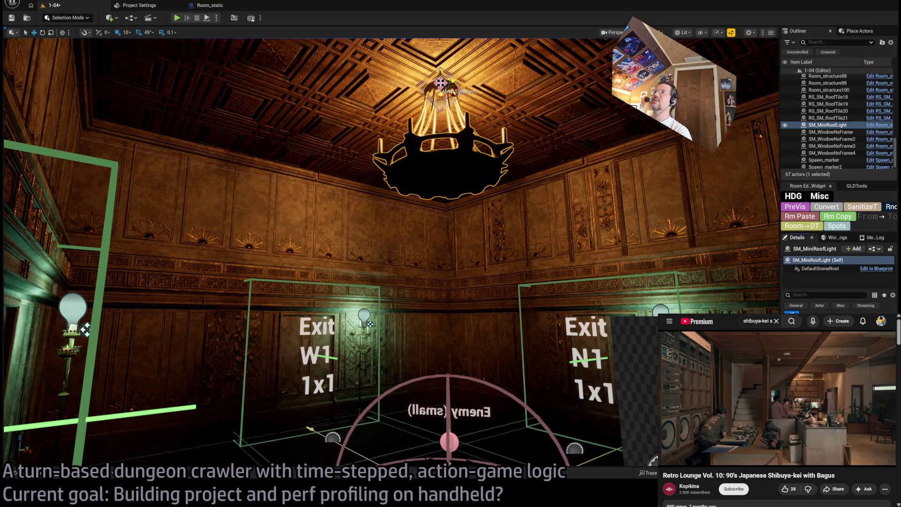
{"action": "key", "text": "f"}
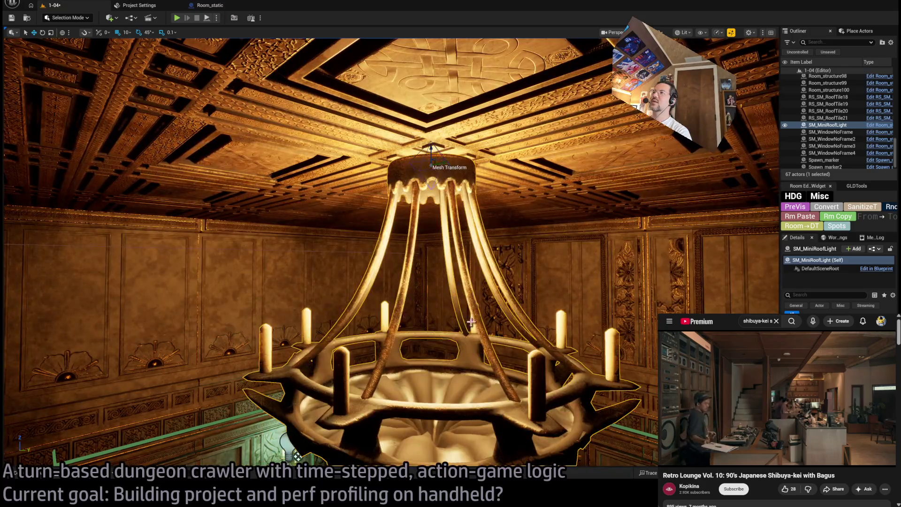
{"action": "left_click", "coordinate": [476, 280]}
{"action": "key", "text": "f"}
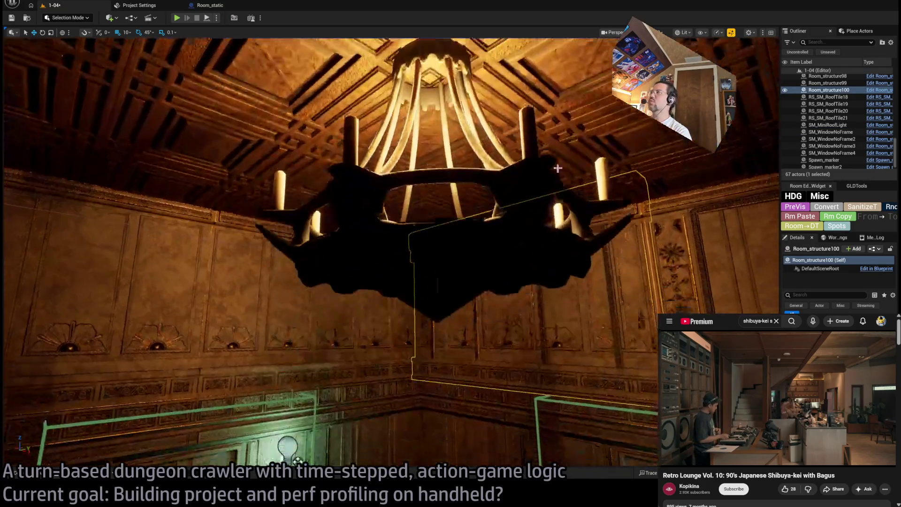
Filter the Outliner with 'po' and frame the chandelier's Room_PointLight
{"action": "scroll", "coordinate": [853, 162], "scroll_direction": "up", "scroll_amount": 5}
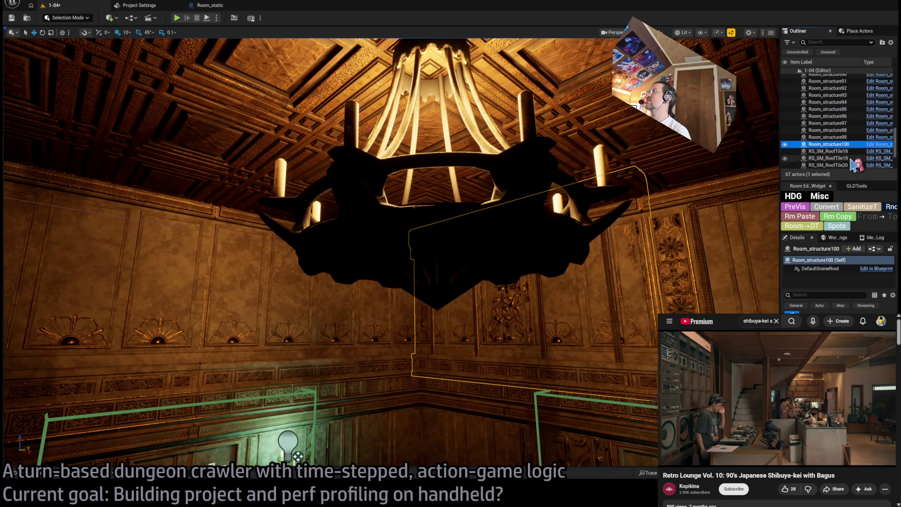
{"action": "scroll", "coordinate": [838, 137], "scroll_direction": "up", "scroll_amount": 4}
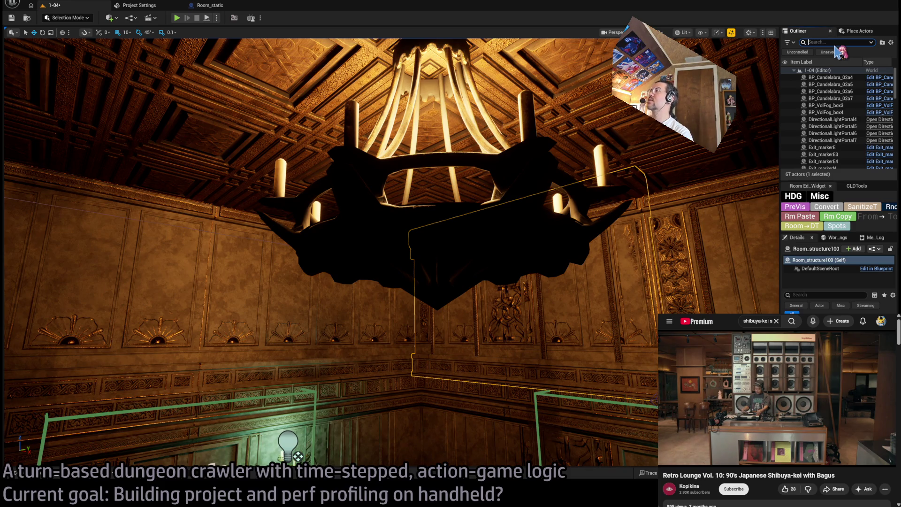
{"action": "type", "text": "point"}
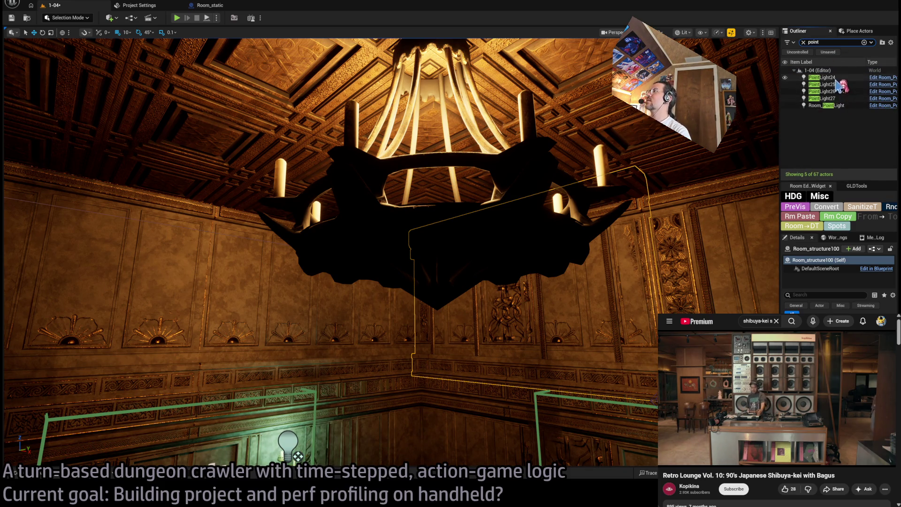
{"action": "double_click", "coordinate": [840, 106]}
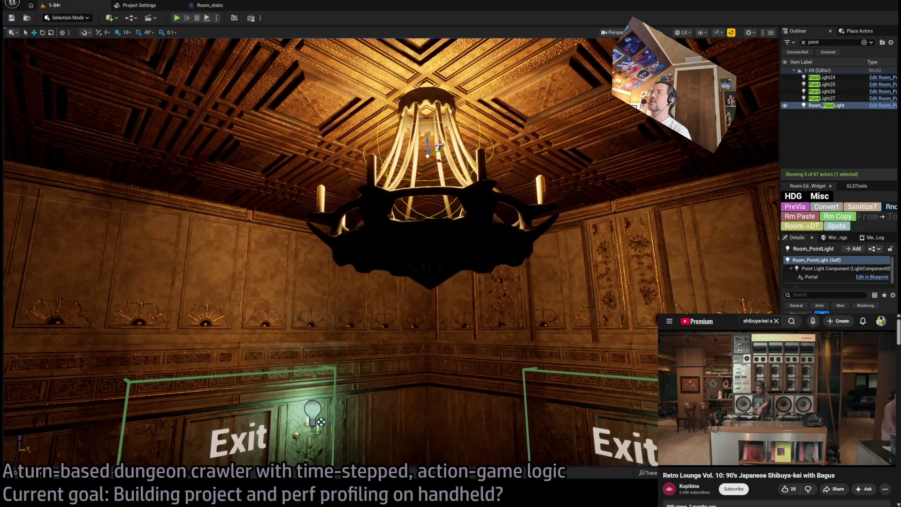
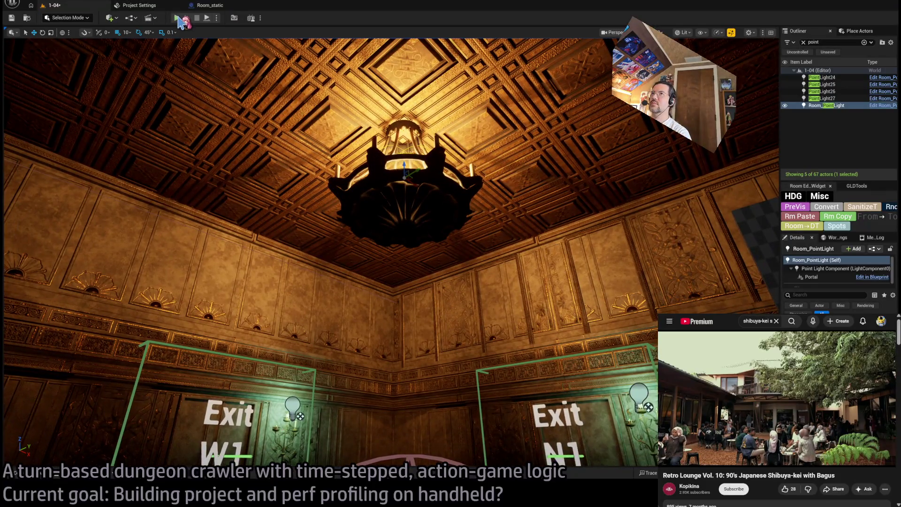
Play-test the 1-04 chandelier room for one Go! turn, then stop the session
{"action": "left_click", "coordinate": [177, 18]}
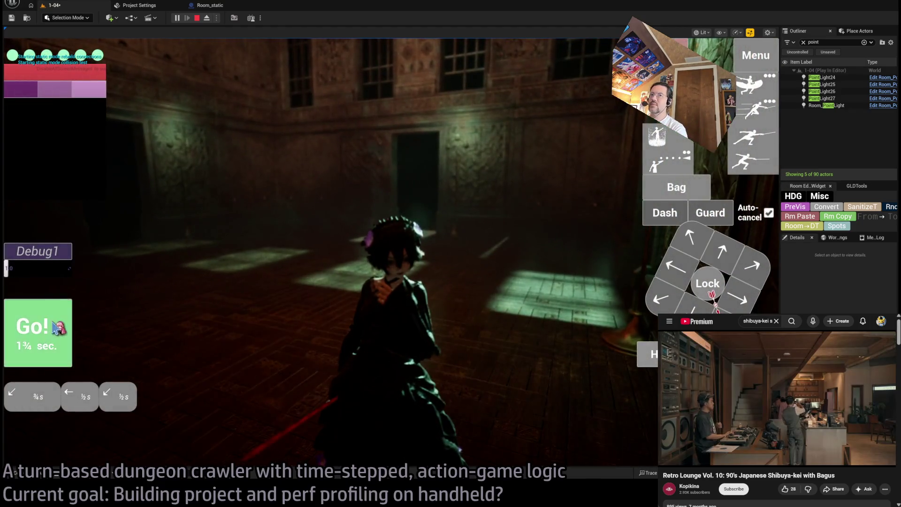
{"action": "left_click", "coordinate": [61, 329]}
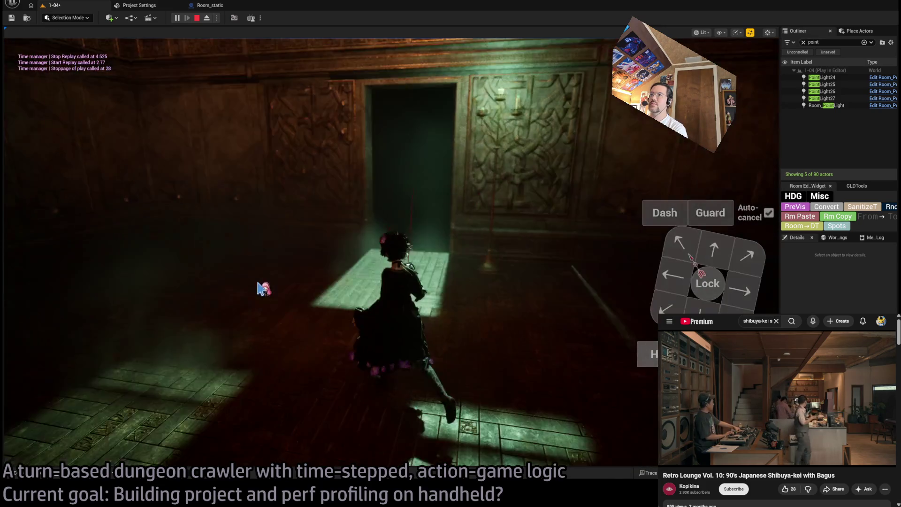
{"action": "key", "text": "Escape"}
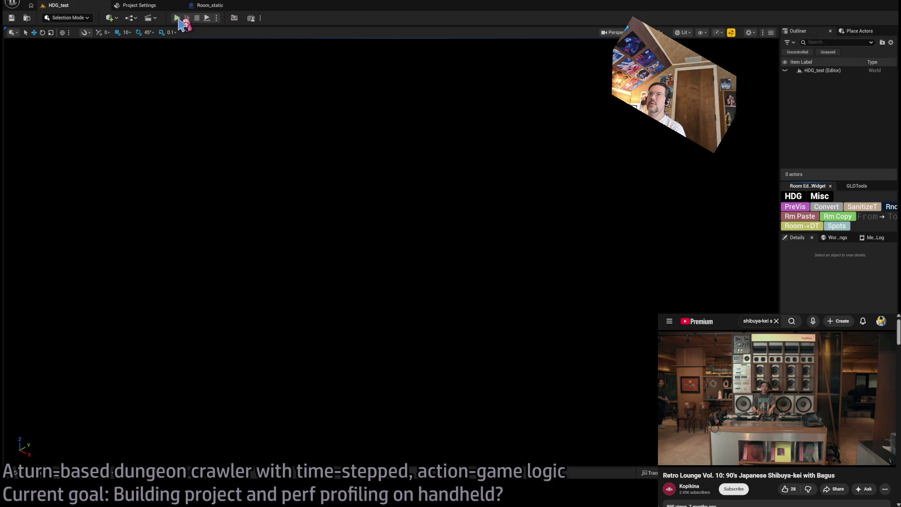
Start an HDG_test play session, load the dungeon, and walk the character toward the door
{"action": "key", "text": "alt+p"}
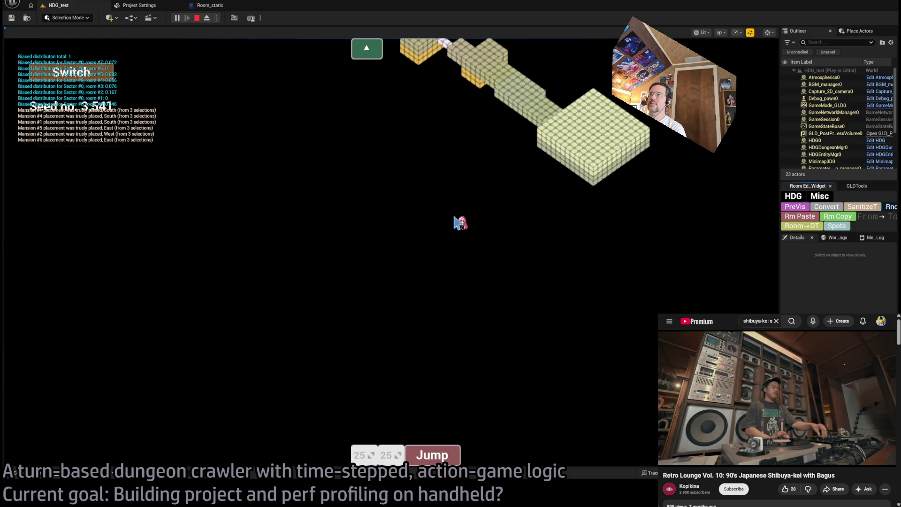
{"action": "left_click", "coordinate": [92, 97]}
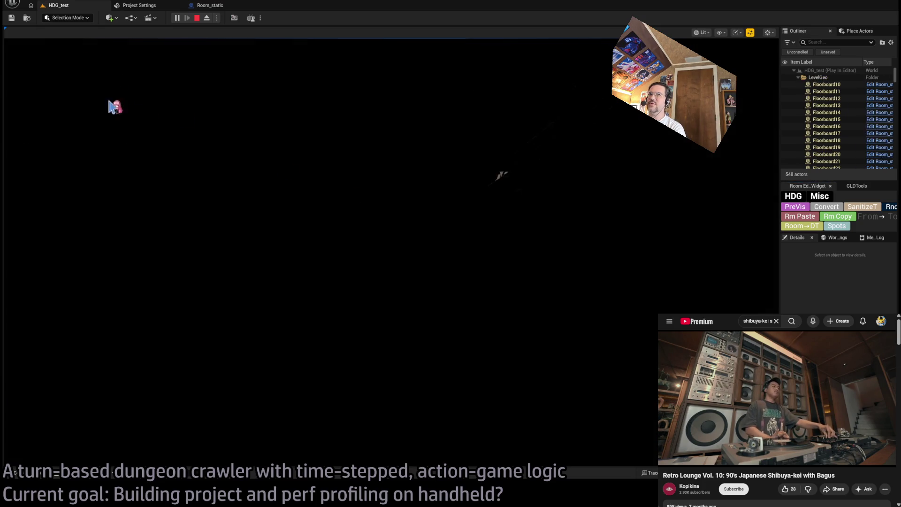
{"action": "left_click", "coordinate": [713, 261]}
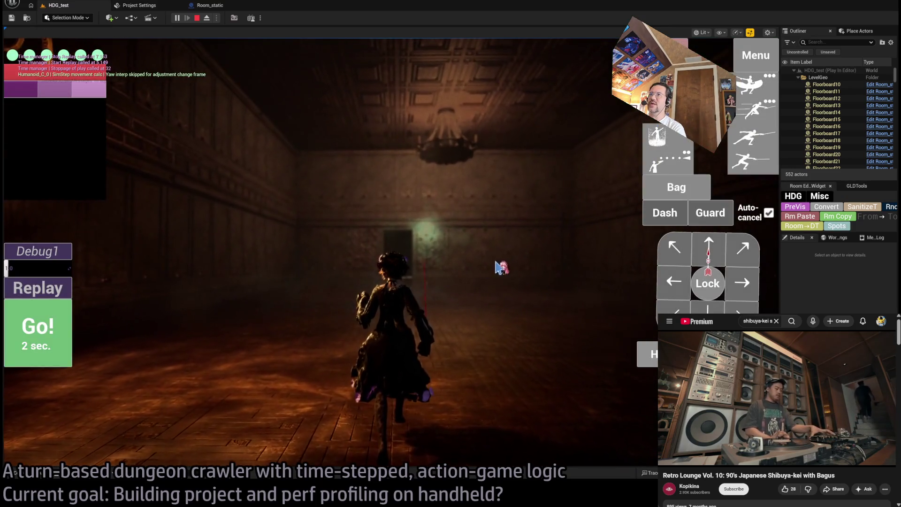
{"action": "left_click", "coordinate": [713, 258]}
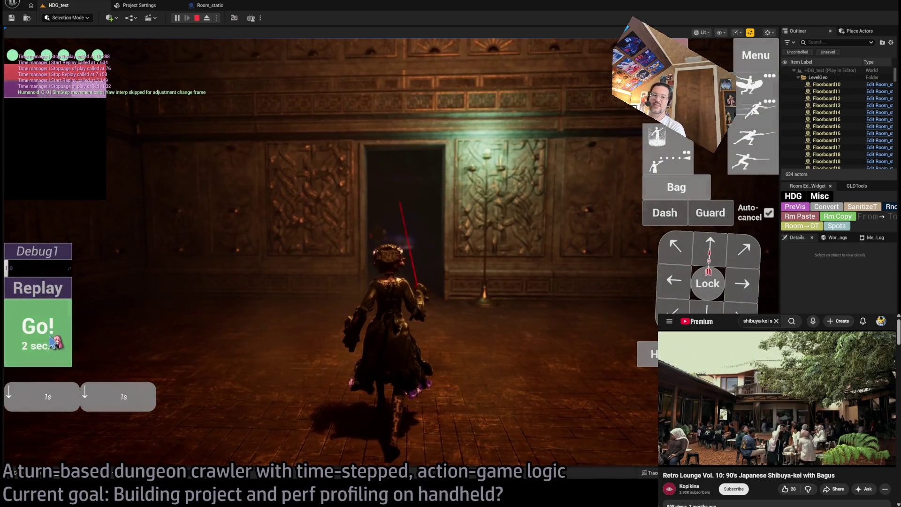
{"action": "left_click", "coordinate": [60, 337]}
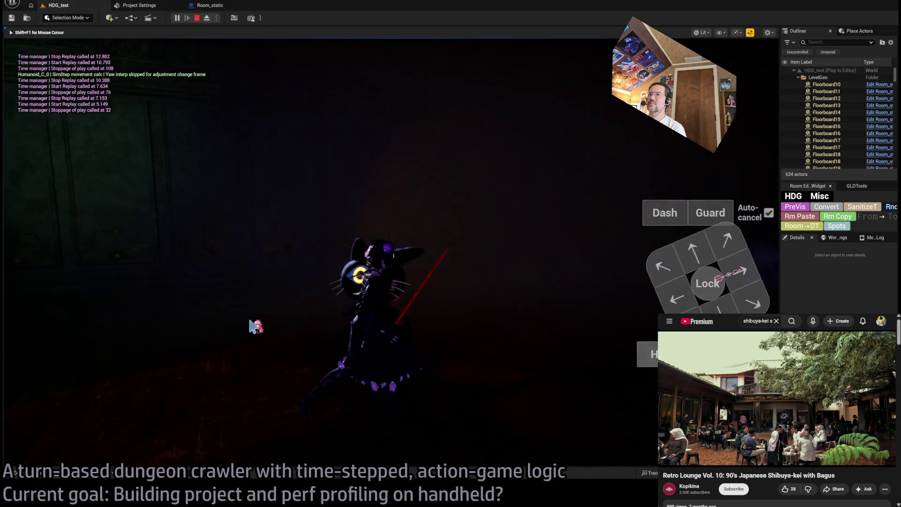
{"action": "left_click", "coordinate": [711, 251]}
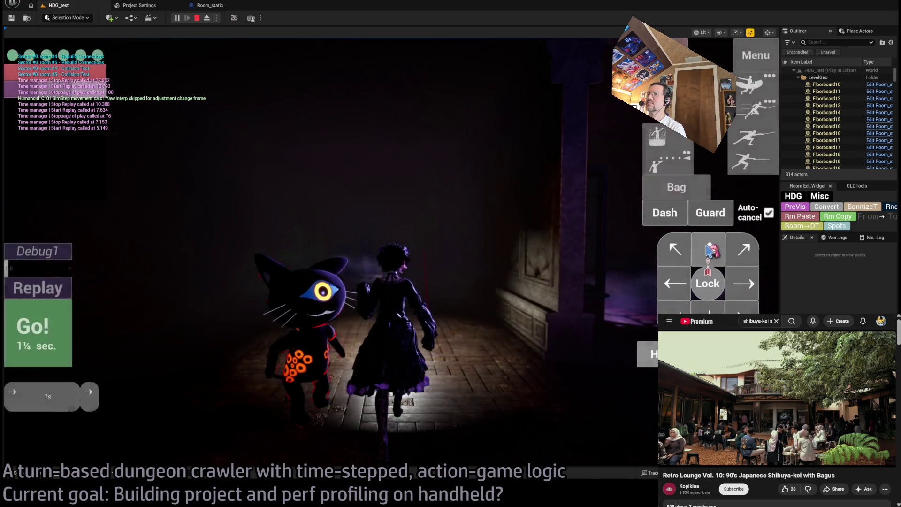
{"action": "left_click", "coordinate": [47, 333]}
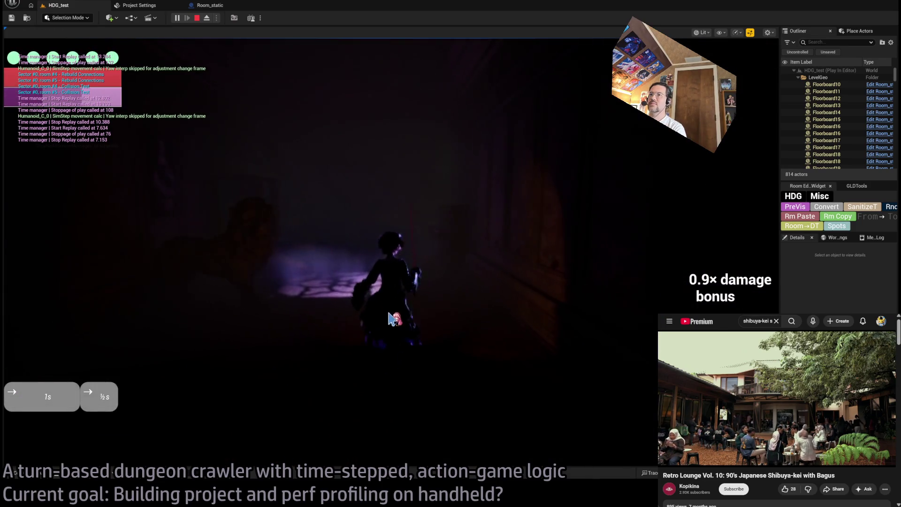
{"action": "left_click", "coordinate": [389, 319]}
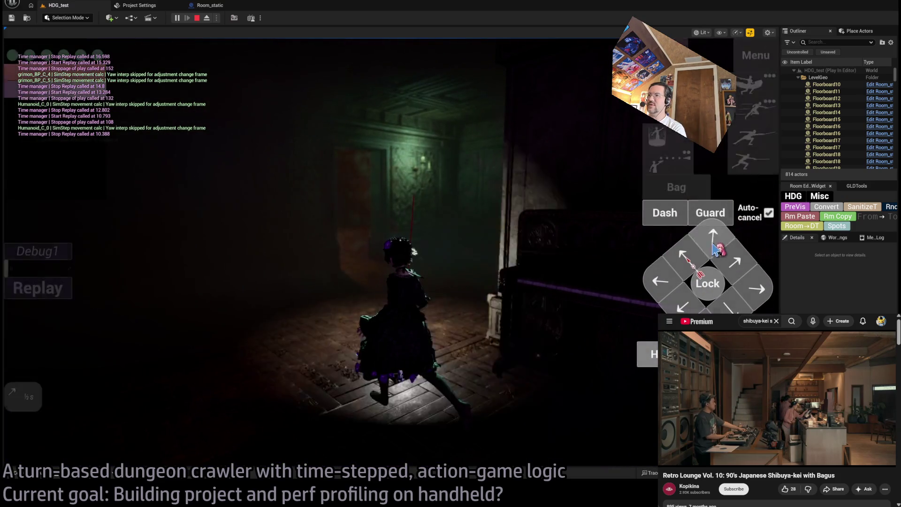
Queue forward, down-left, up-left and leftward moves and run the turn
{"action": "left_click", "coordinate": [713, 244]}
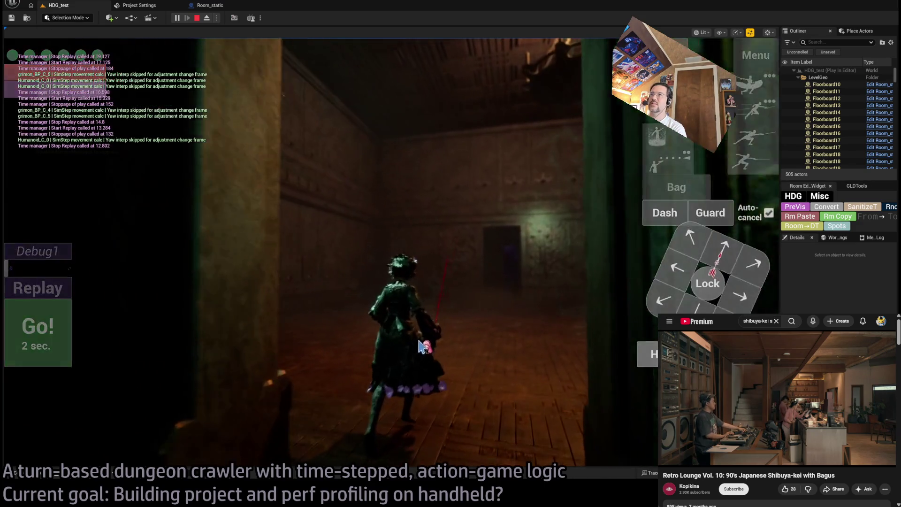
{"action": "left_click", "coordinate": [722, 251]}
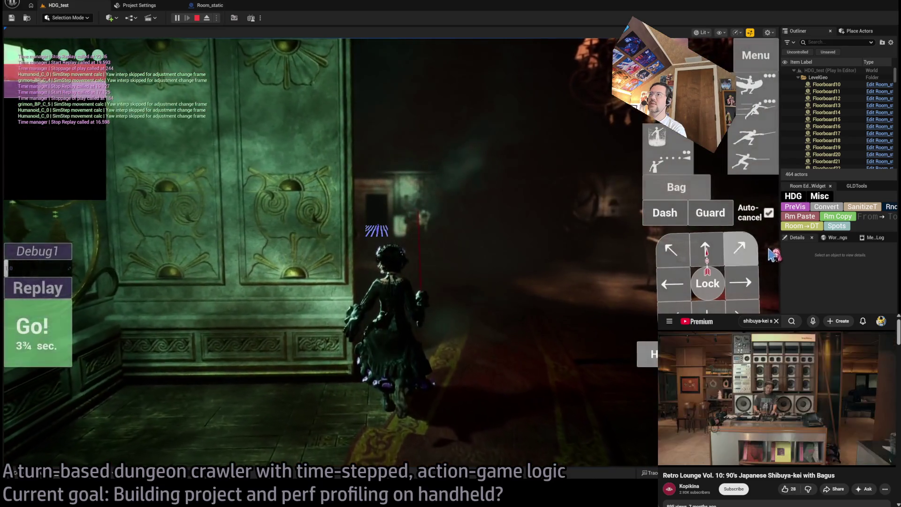
{"action": "left_click", "coordinate": [671, 250]}
{"action": "left_click", "coordinate": [672, 283]}
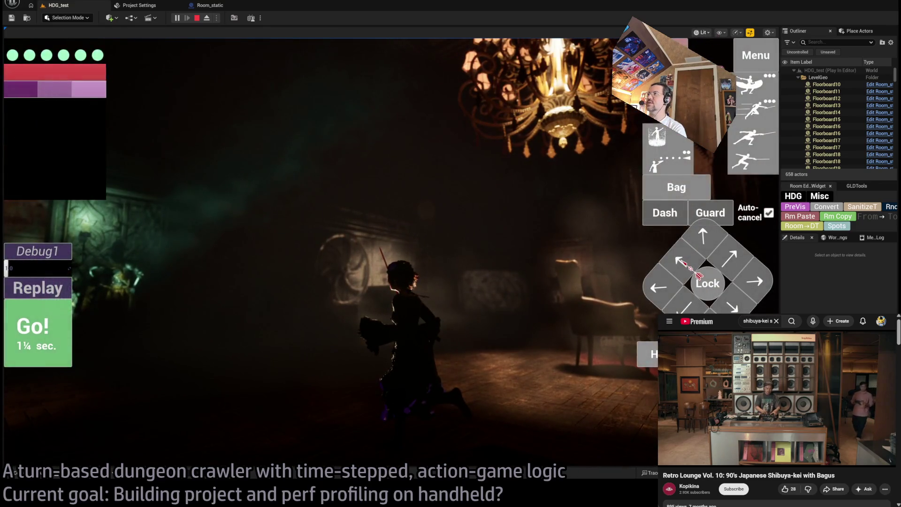
View the portrait-and-pillar room in unlit mode with the game camera, then switch back to lit
{"action": "left_click", "coordinate": [468, 176]}
{"action": "key", "text": "F2"}
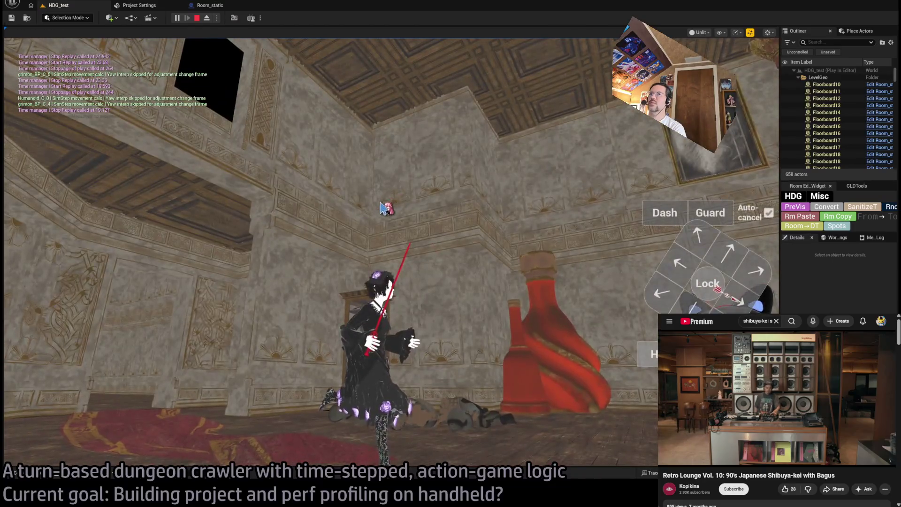
{"action": "left_click", "coordinate": [522, 212]}
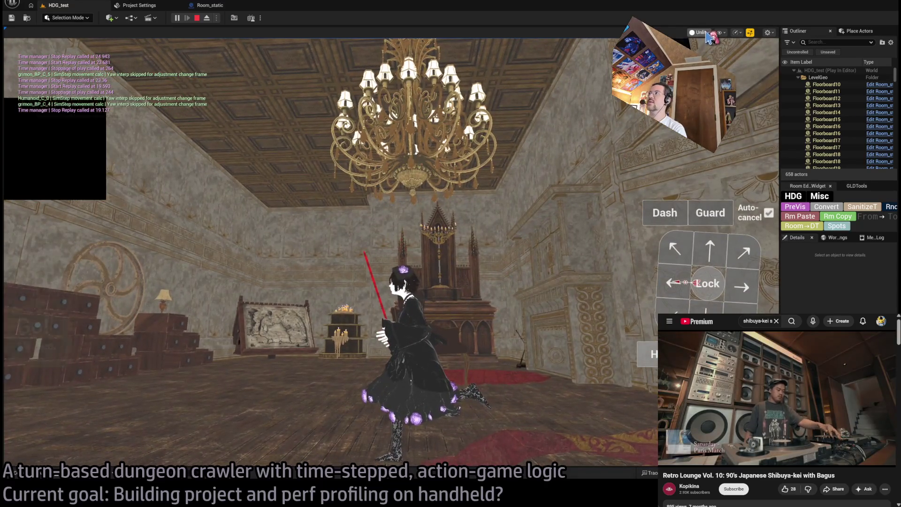
{"action": "key", "text": "alt+4"}
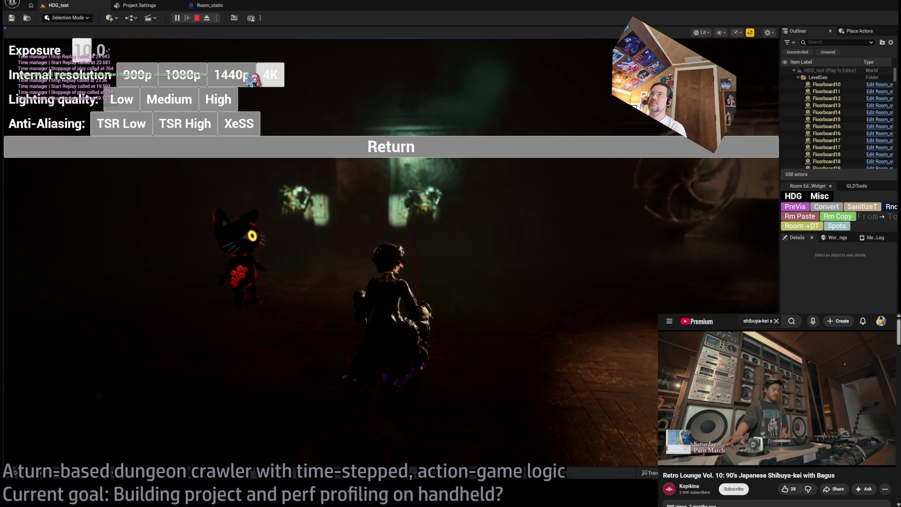
Resume play from the settings overlay and capture a GPU profile of frame 354268
{"action": "left_click", "coordinate": [308, 151]}
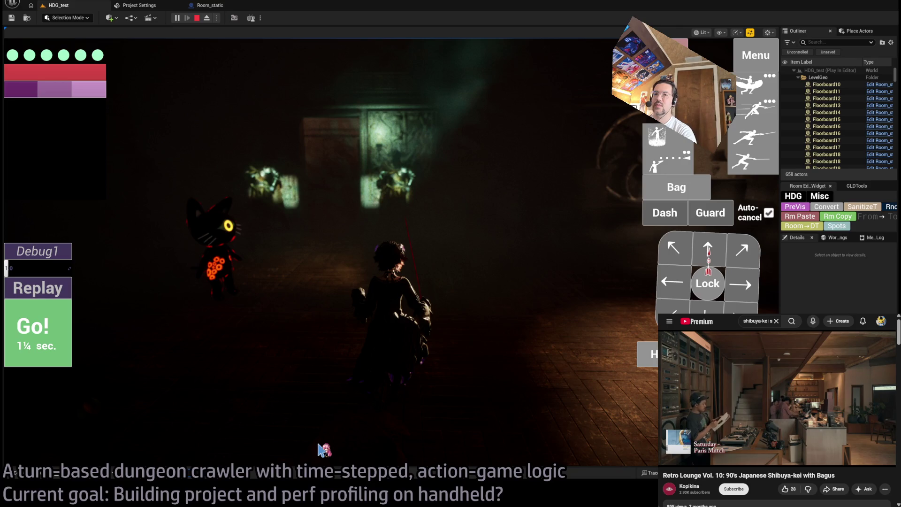
{"action": "key", "text": "ctrl+shift+comma"}
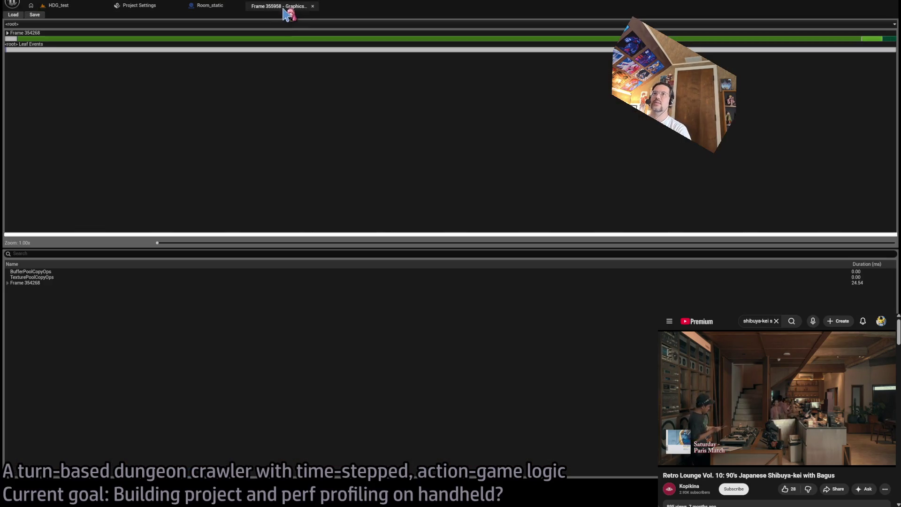
Drill into SceneRender and RenderGraphExecute and inspect LumenReflections passes such as TraceScreen(Scene)
{"action": "double_click", "coordinate": [10, 38]}
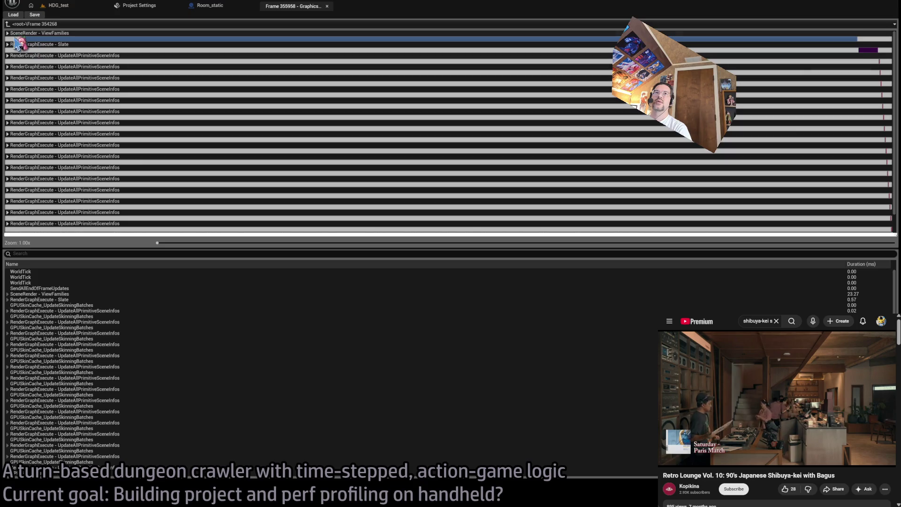
{"action": "double_click", "coordinate": [9, 35]}
{"action": "double_click", "coordinate": [11, 60]}
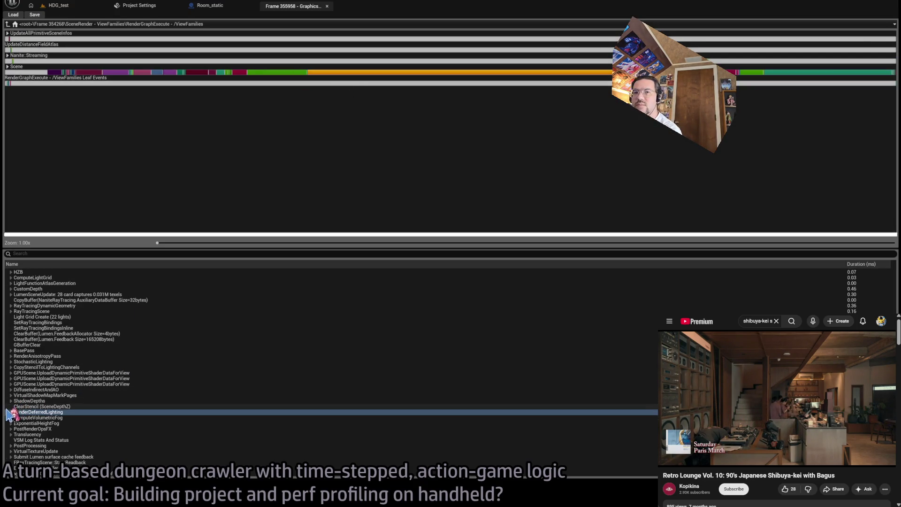
{"action": "left_click", "coordinate": [10, 411]}
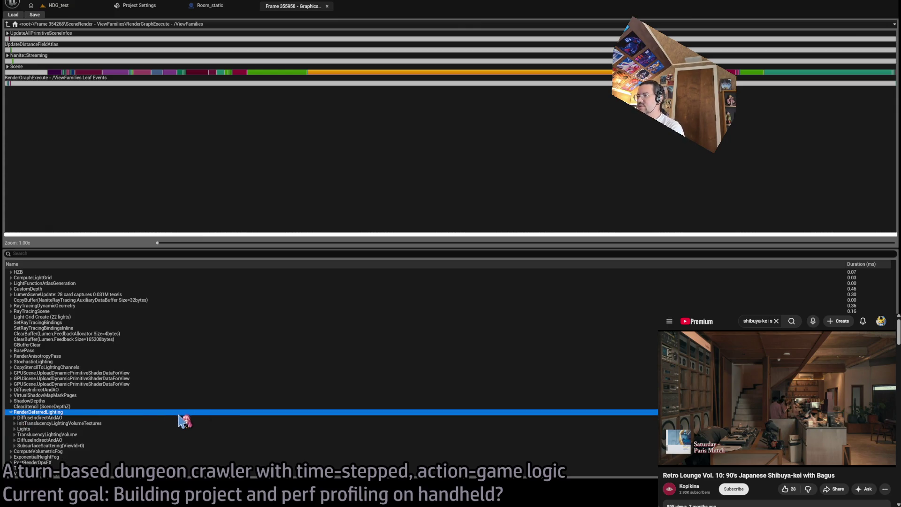
{"action": "left_click", "coordinate": [93, 417]}
{"action": "left_click", "coordinate": [17, 418]}
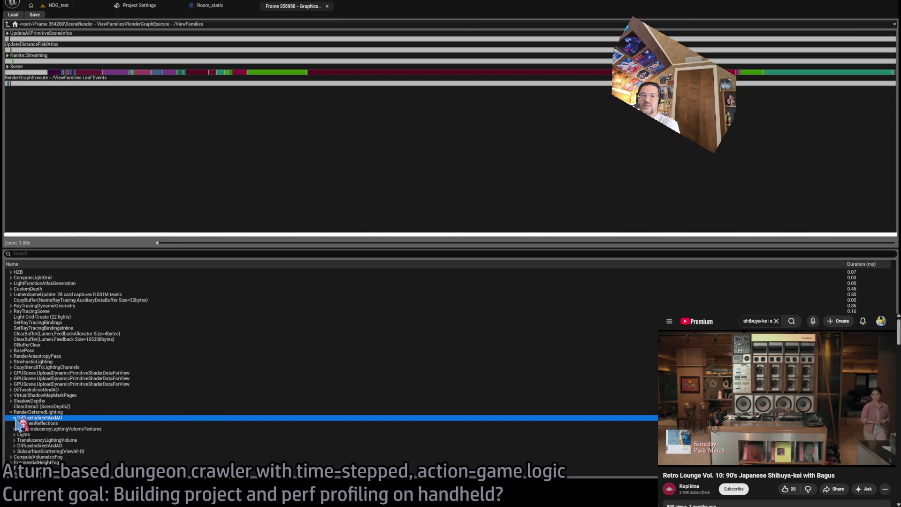
{"action": "left_click", "coordinate": [86, 423]}
{"action": "scroll", "coordinate": [120, 418], "scroll_direction": "down", "scroll_amount": 4}
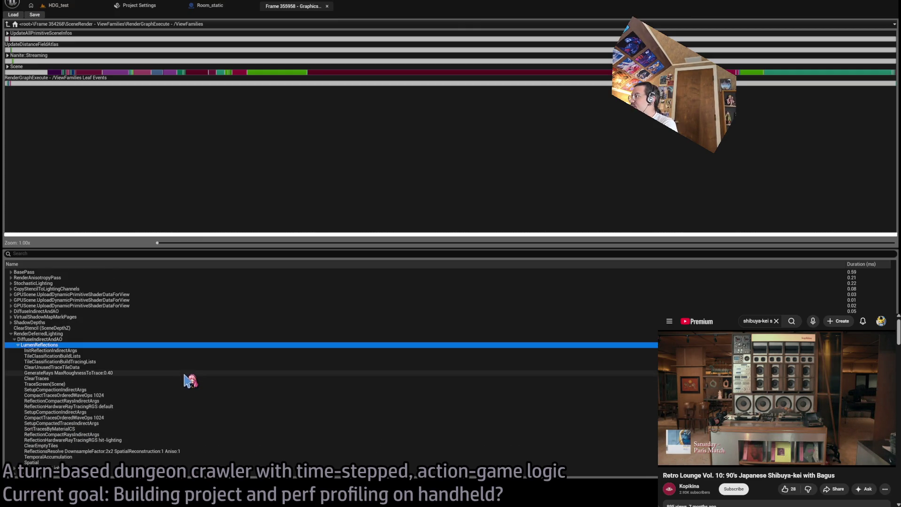
{"action": "left_click", "coordinate": [187, 378]}
{"action": "left_click", "coordinate": [187, 385]}
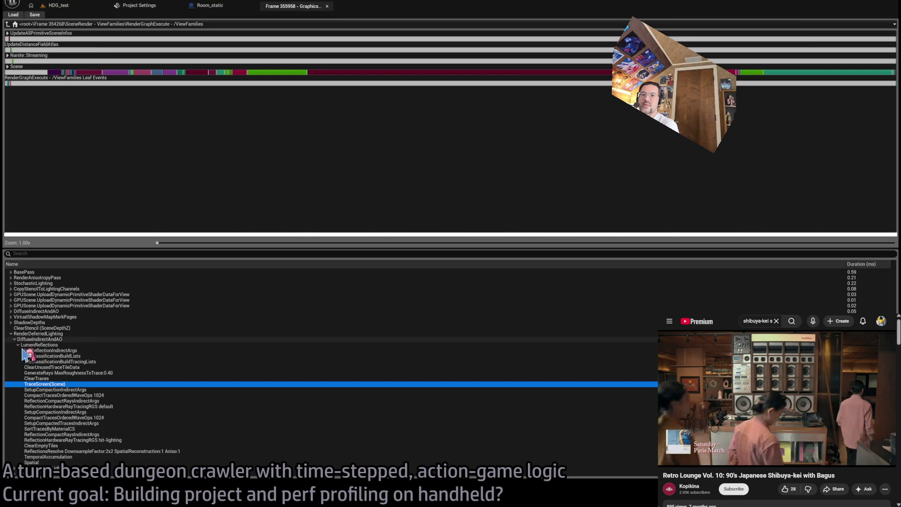
Expand Lights > UnbatchedLights to compare PointLight14 and PointLight27 costs, then return to HDG_test
{"action": "left_click", "coordinate": [19, 344]}
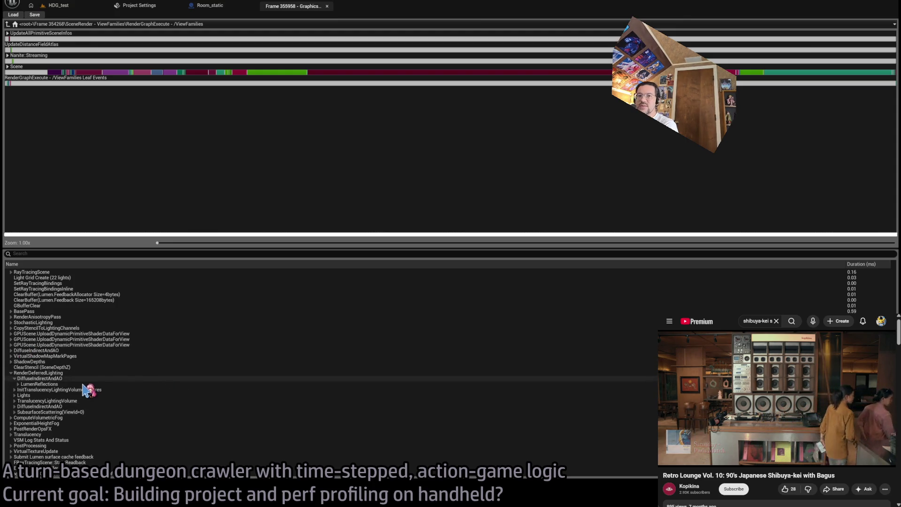
{"action": "left_click", "coordinate": [68, 384]}
{"action": "left_click", "coordinate": [71, 389]}
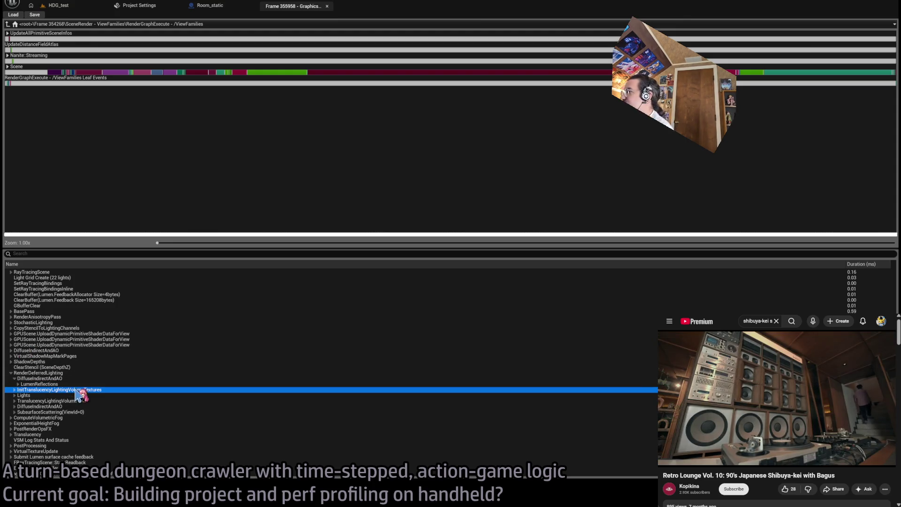
{"action": "left_click", "coordinate": [78, 395]}
{"action": "left_click", "coordinate": [16, 396]}
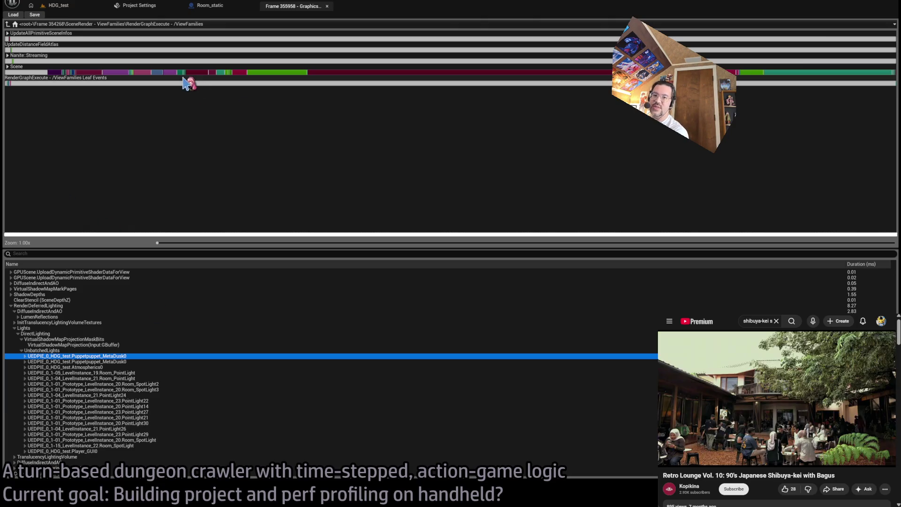
{"action": "left_click", "coordinate": [152, 406]}
{"action": "left_click", "coordinate": [157, 412]}
{"action": "scroll", "coordinate": [159, 411], "scroll_direction": "down", "scroll_amount": 3}
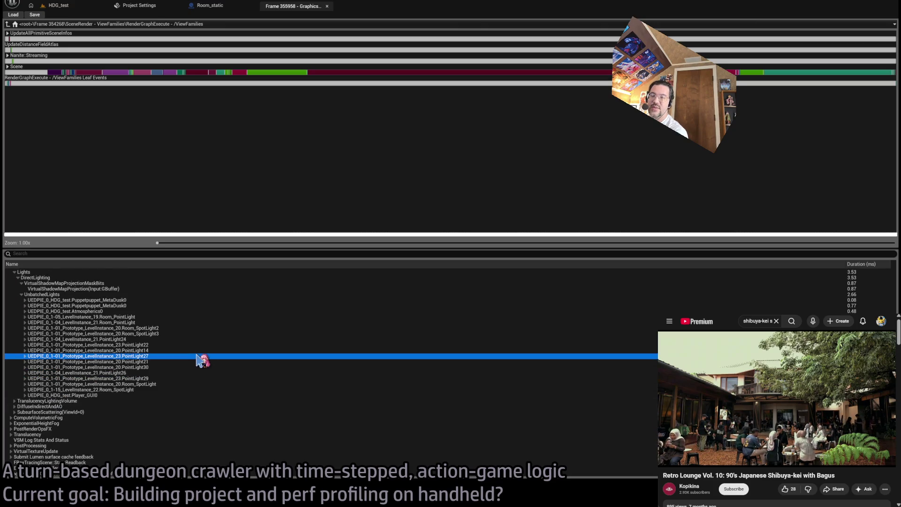
{"action": "left_click", "coordinate": [54, 7]}
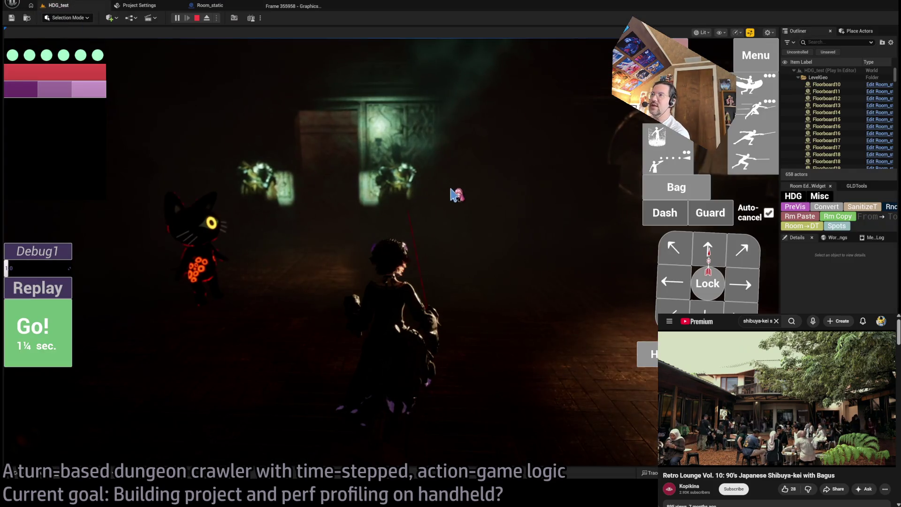
Queue a projectile attack and a half-second left move, play them, and look around
{"action": "left_click", "coordinate": [456, 194]}
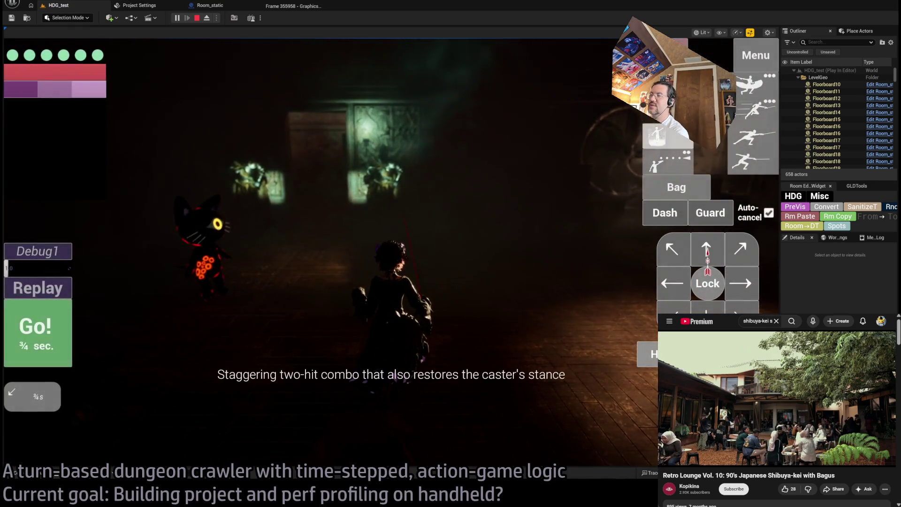
{"action": "left_click", "coordinate": [672, 250]}
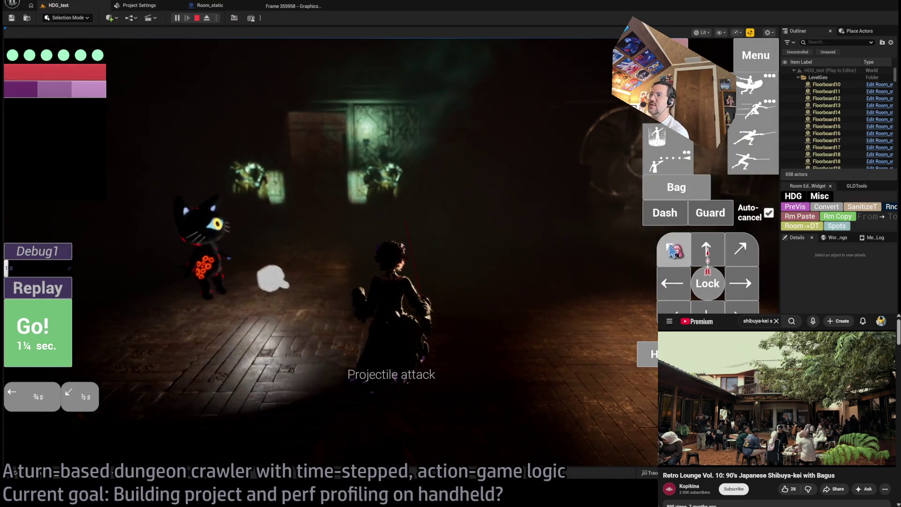
{"action": "left_click", "coordinate": [705, 251]}
{"action": "left_click", "coordinate": [59, 339]}
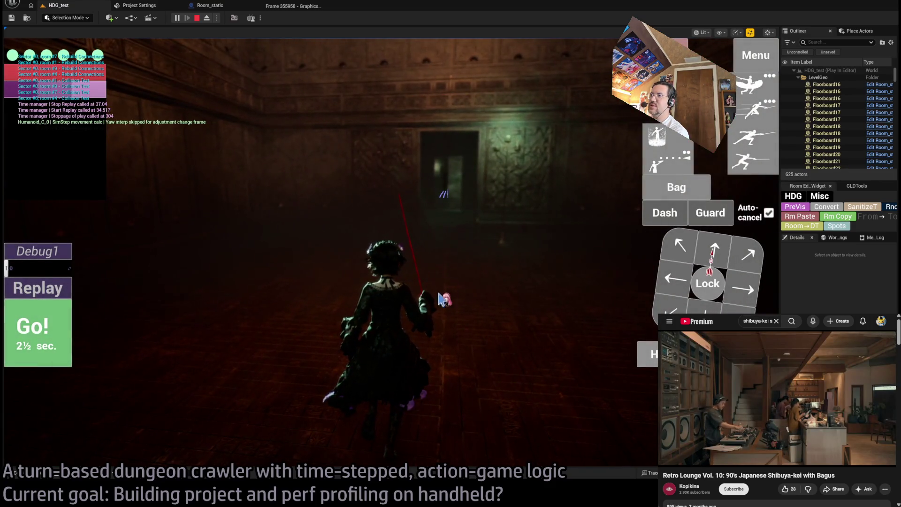
{"action": "left_click", "coordinate": [583, 232]}
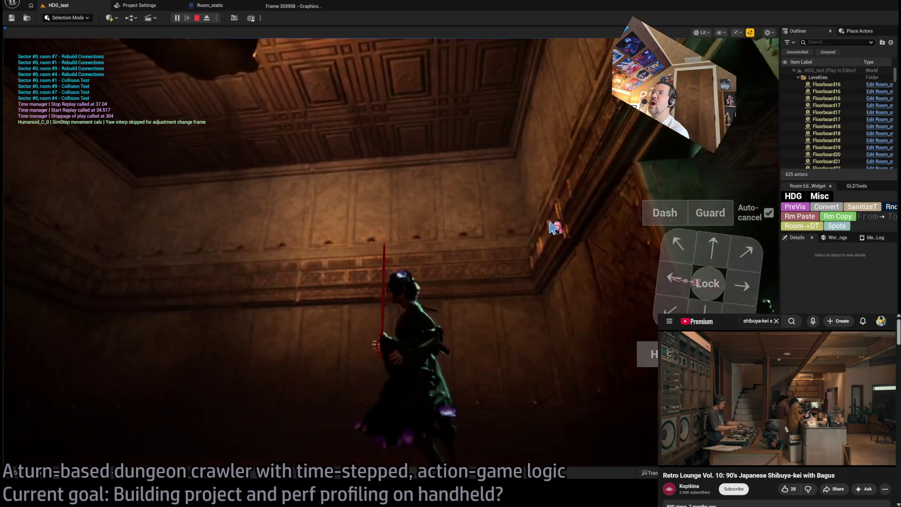
{"action": "key", "text": "shift+F1"}
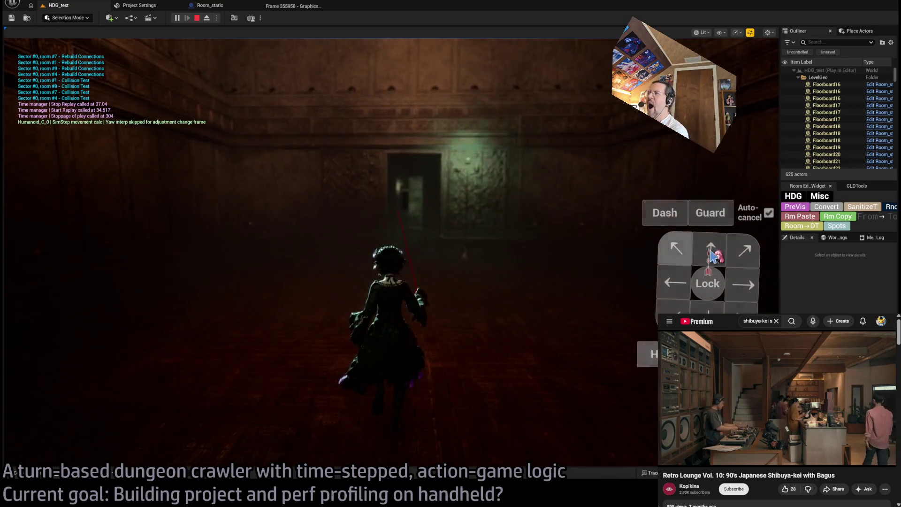
Play several turns moving the character down the corridor and left toward the door
{"action": "left_click", "coordinate": [713, 253]}
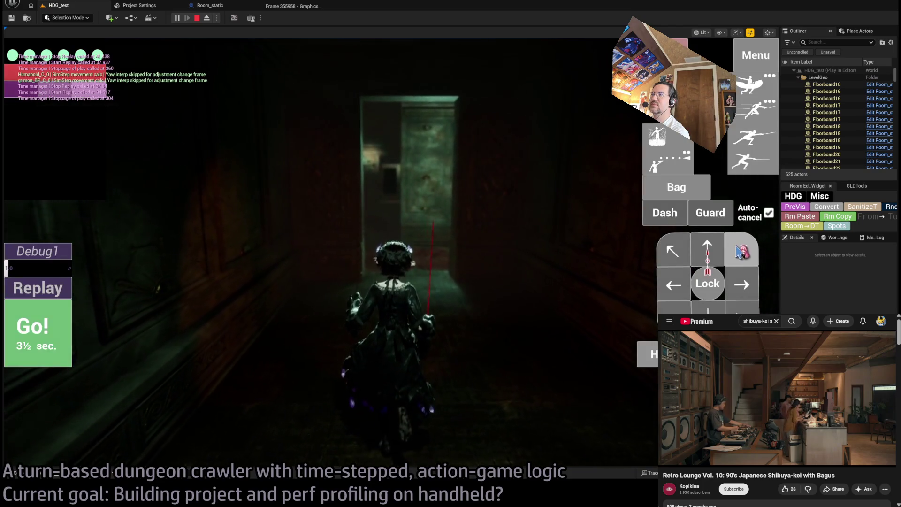
{"action": "left_click", "coordinate": [704, 253]}
{"action": "left_click", "coordinate": [666, 254]}
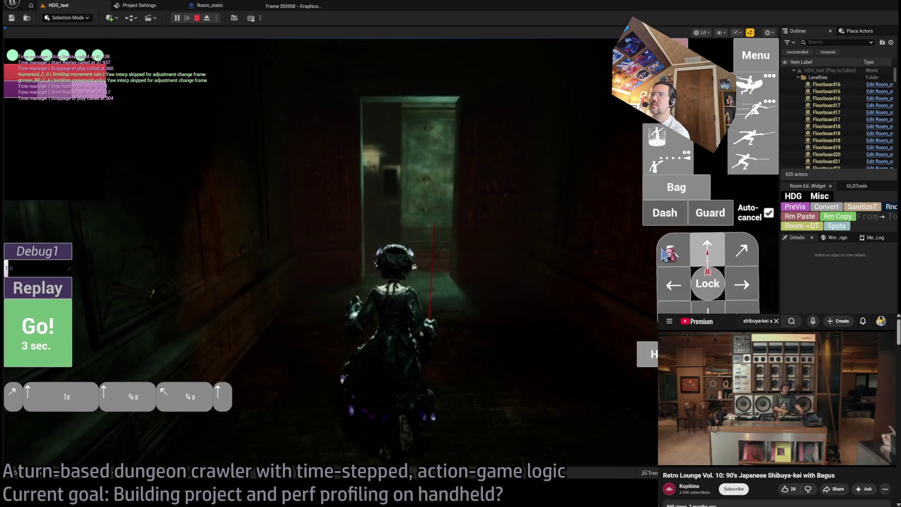
{"action": "left_click", "coordinate": [57, 330]}
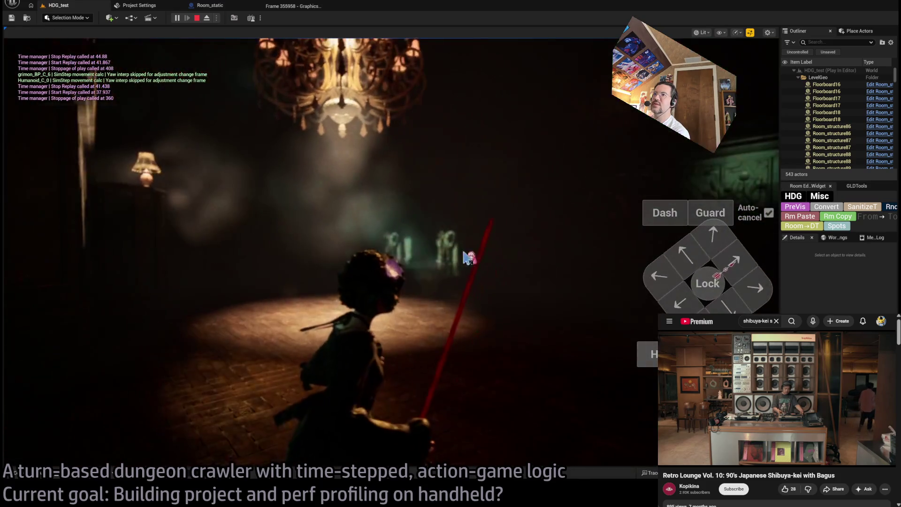
{"action": "left_click", "coordinate": [711, 242]}
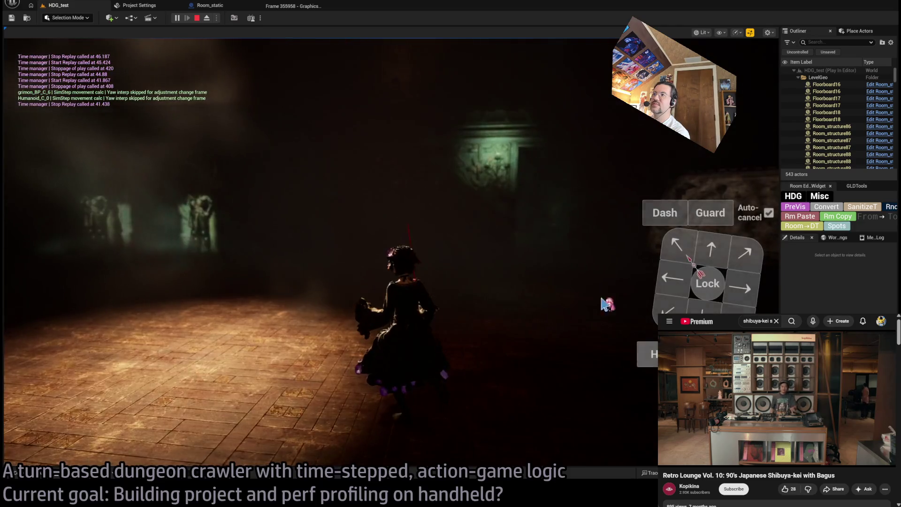
{"action": "left_click", "coordinate": [746, 260]}
{"action": "left_click", "coordinate": [672, 276]}
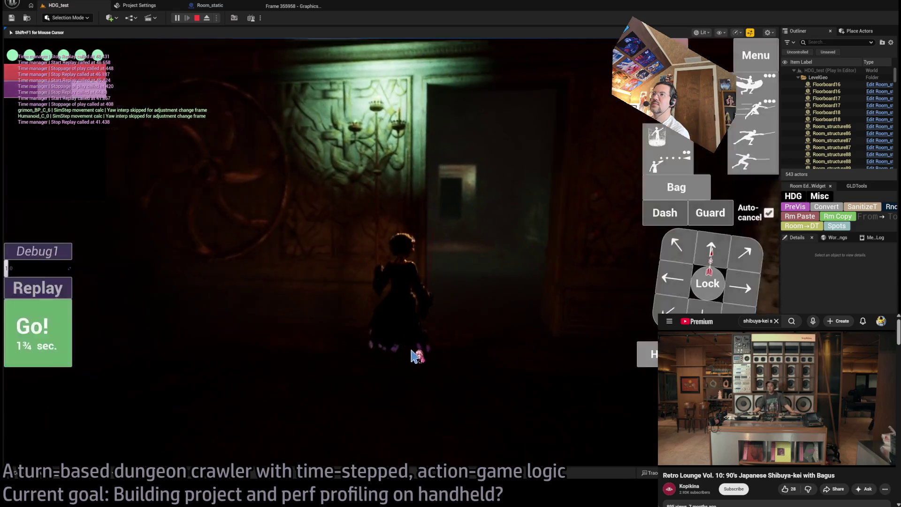
{"action": "left_click", "coordinate": [672, 283]}
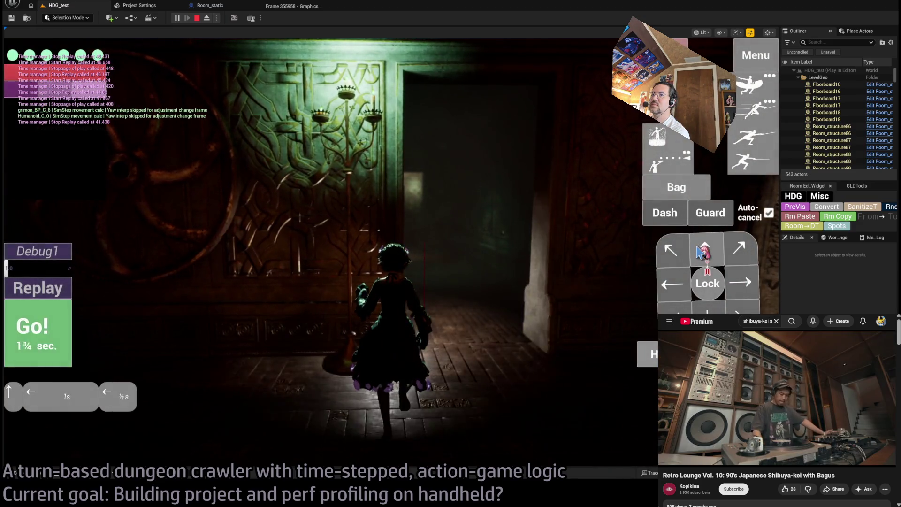
{"action": "left_click", "coordinate": [59, 337]}
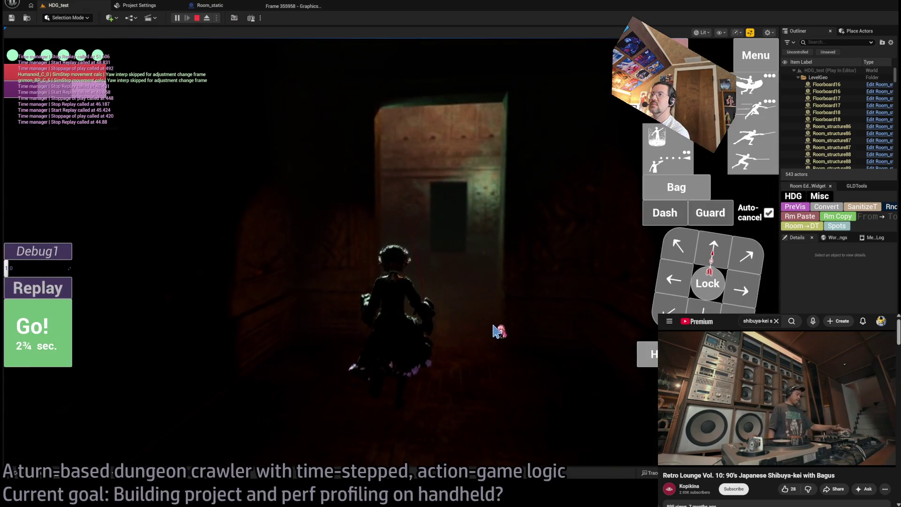
Play forward moves and a right turn, then stop the play-in-editor test
{"action": "left_click", "coordinate": [711, 267]}
{"action": "left_click", "coordinate": [42, 331]}
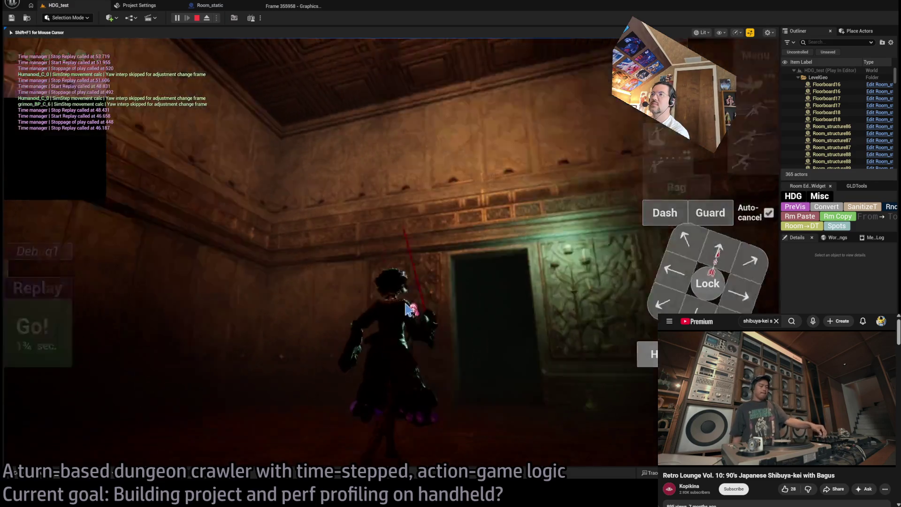
{"action": "key", "text": "Right"}
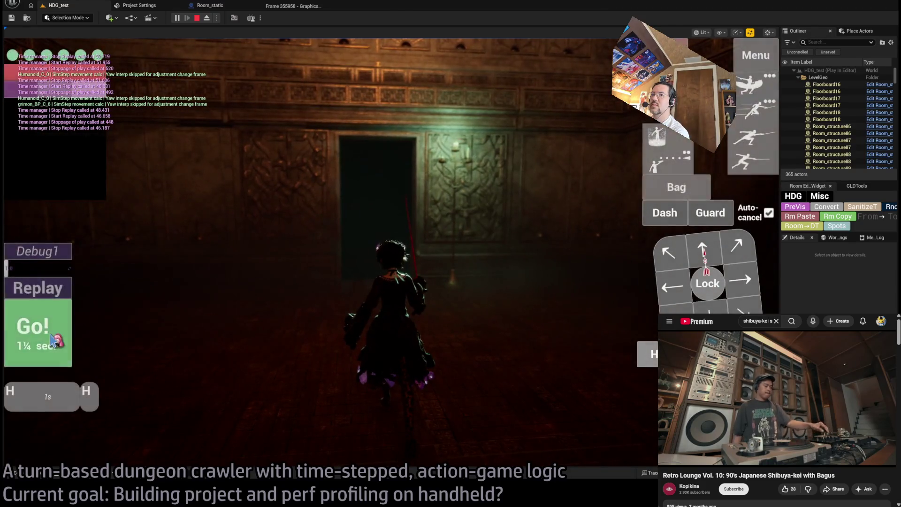
{"action": "left_click", "coordinate": [53, 339]}
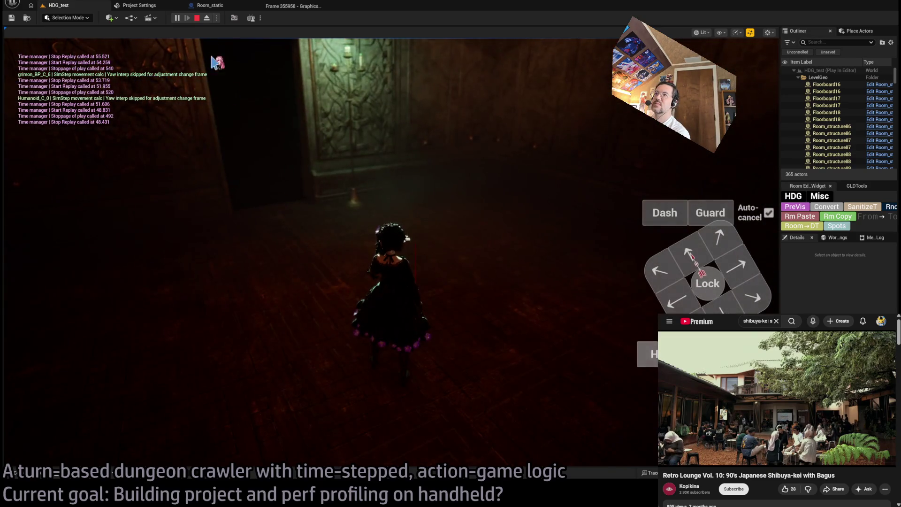
{"action": "left_click", "coordinate": [197, 18]}
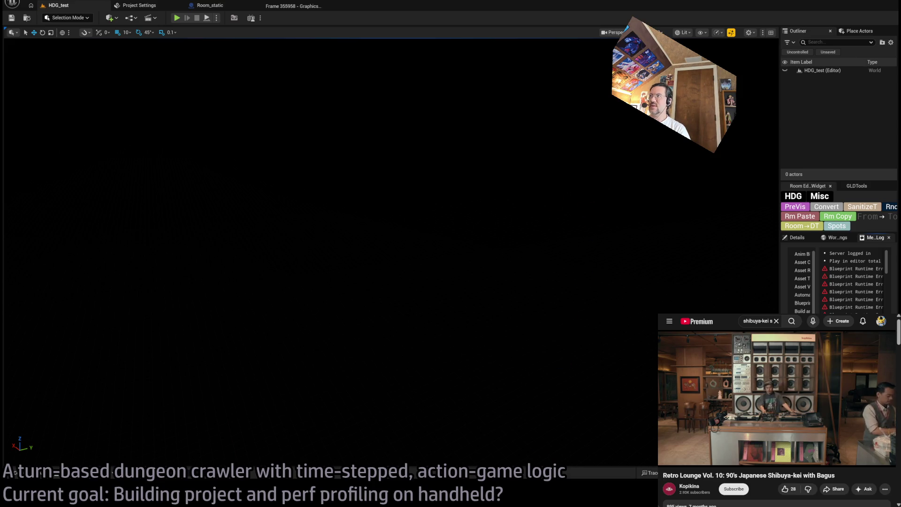
Minimize the Unreal Editor window to reveal the break screen
{"action": "left_click", "coordinate": [866, 4]}
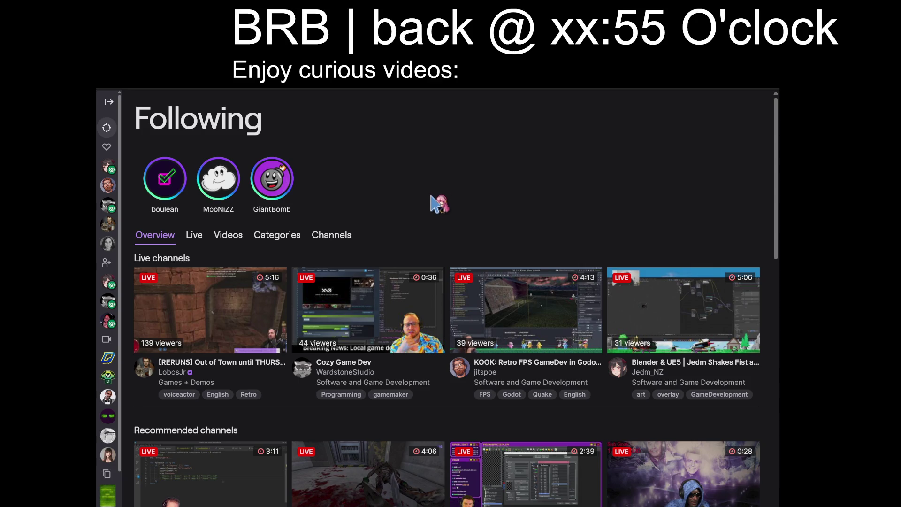
Return to unrealengine-tagged live channels and open the Lucifer's Gauntlet dev stream with chat expanded
{"action": "scroll", "coordinate": [371, 223], "scroll_direction": "down", "scroll_amount": 3}
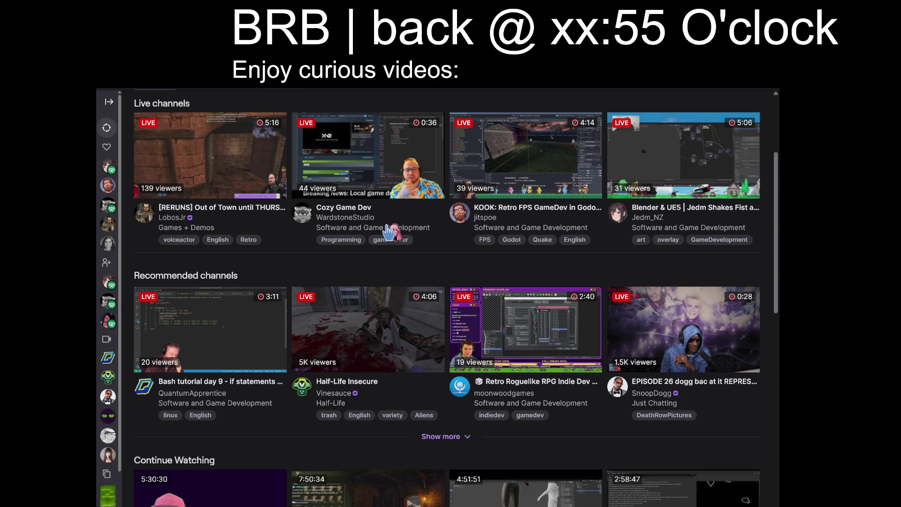
{"action": "key", "text": "alt+Left"}
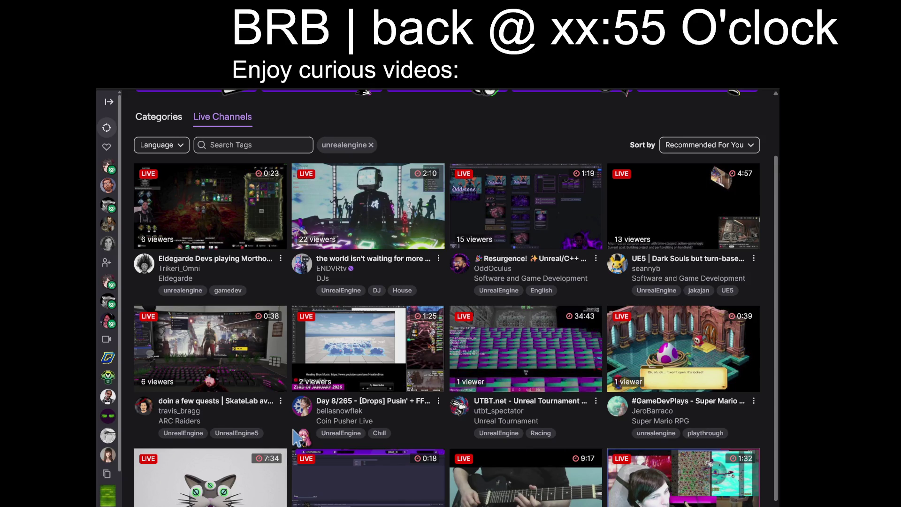
{"action": "scroll", "coordinate": [293, 430], "scroll_direction": "down", "scroll_amount": 1}
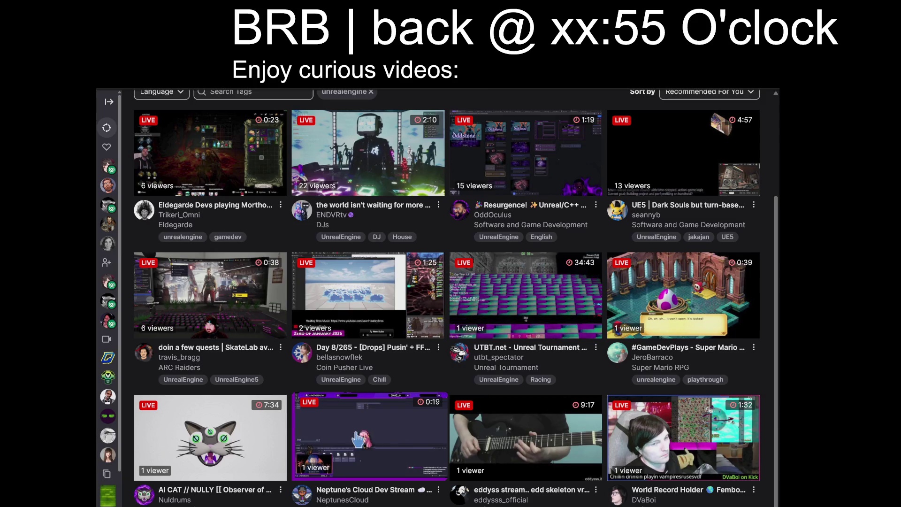
{"action": "left_click", "coordinate": [330, 469]}
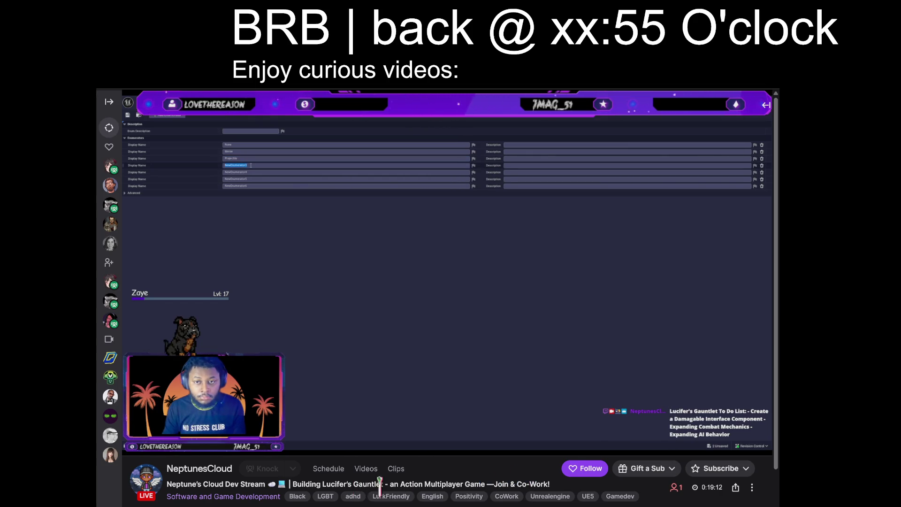
{"action": "left_click", "coordinate": [767, 106]}
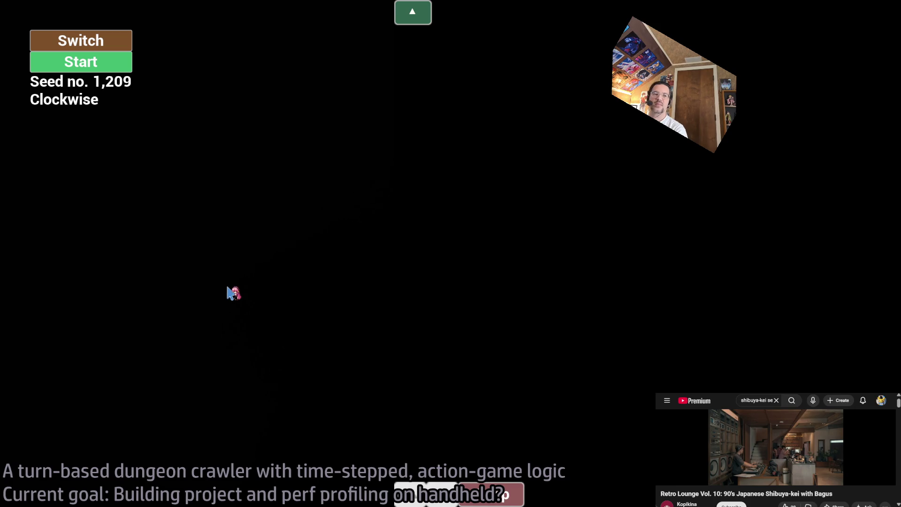
Start the game and load the dungeon level with the console 'open' command
{"action": "left_click", "coordinate": [89, 63]}
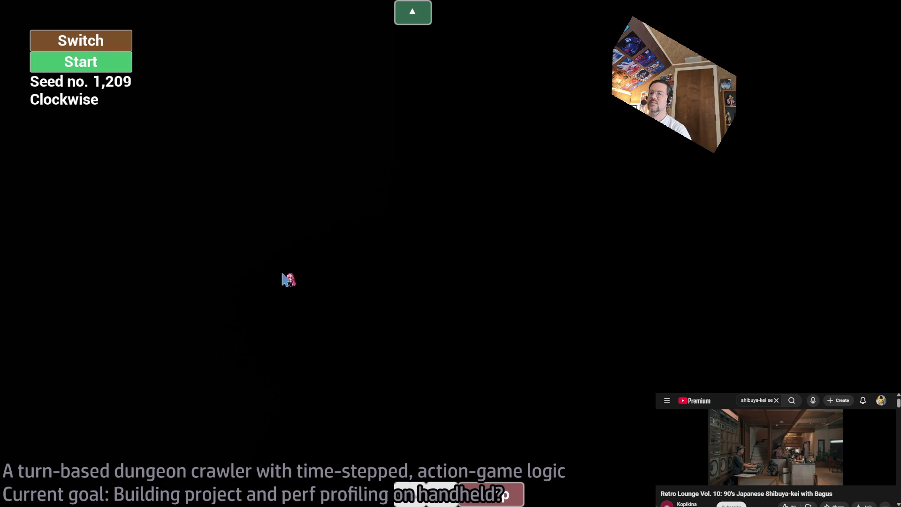
{"action": "key", "text": "grave"}
{"action": "type", "text": "open"}
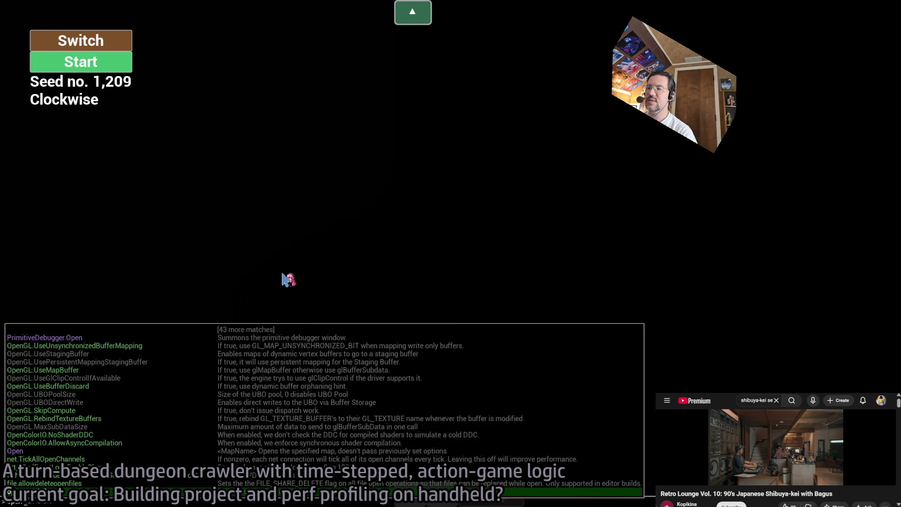
{"action": "key", "text": "Return"}
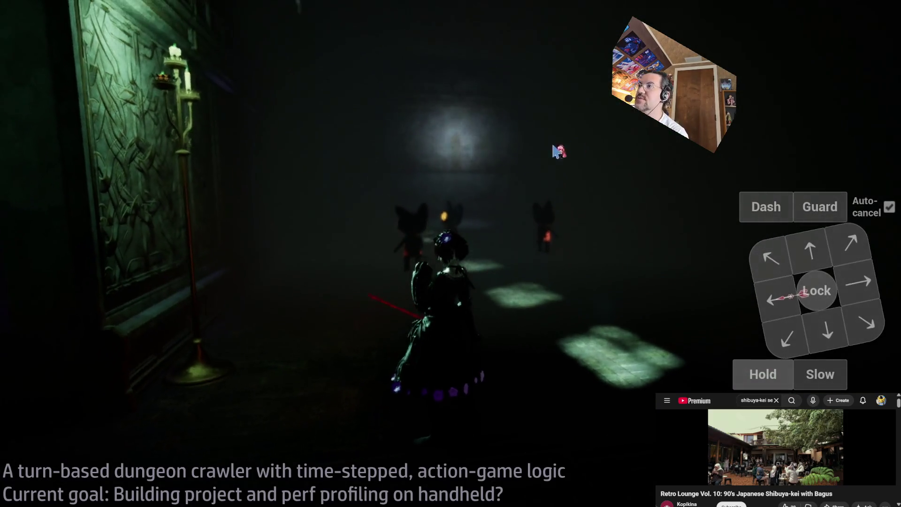
Enable the 'stat unit' frame-time overlay and bring up the settings menu
{"action": "key", "text": "grave"}
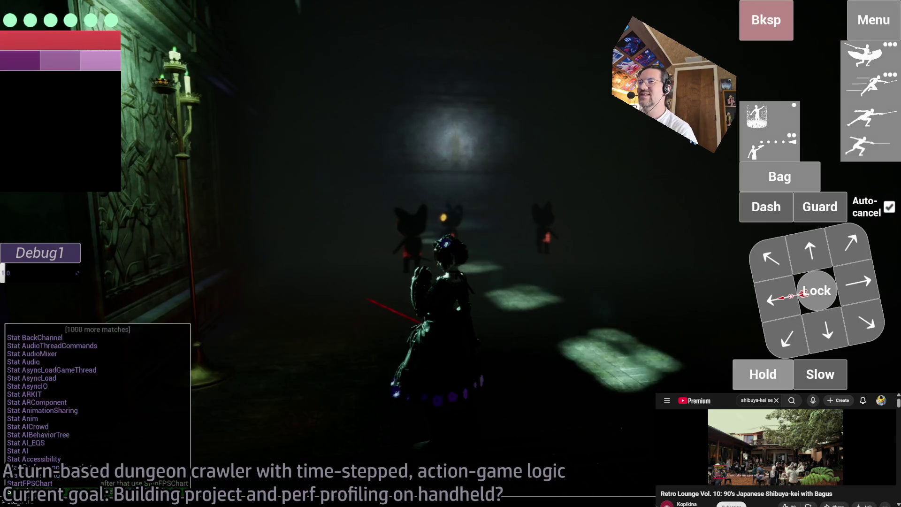
{"action": "type", "text": "stat unit"}
{"action": "key", "text": "Return"}
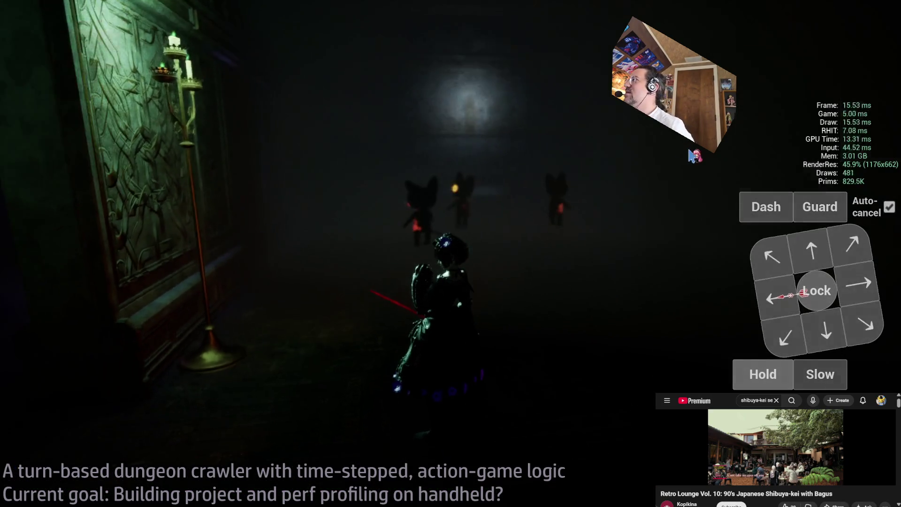
{"action": "key", "text": "Escape"}
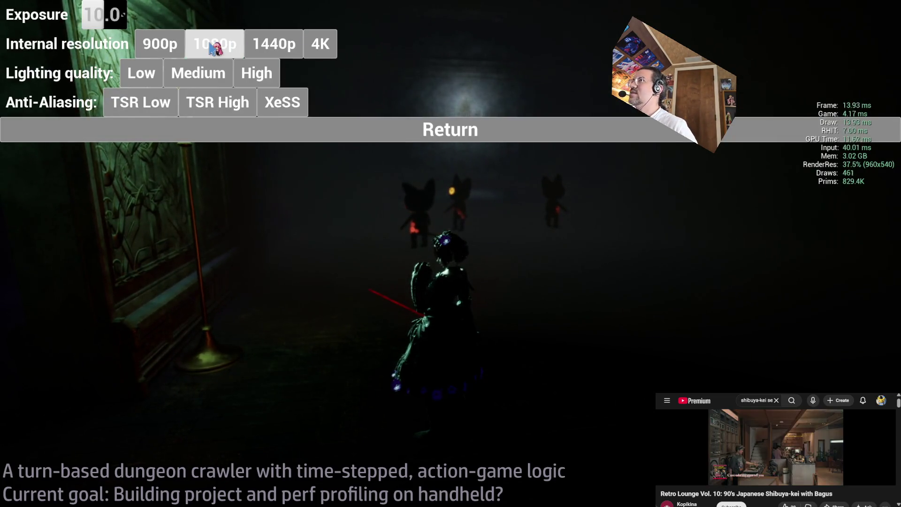
Cycle internal resolution through 1080p, 900p and 1440p while watching RenderRes
{"action": "left_click", "coordinate": [323, 47]}
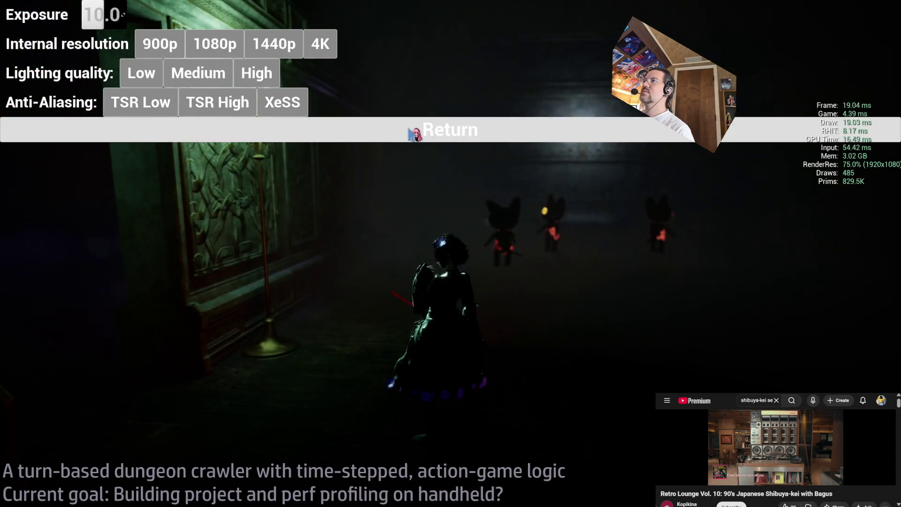
{"action": "left_click", "coordinate": [224, 44]}
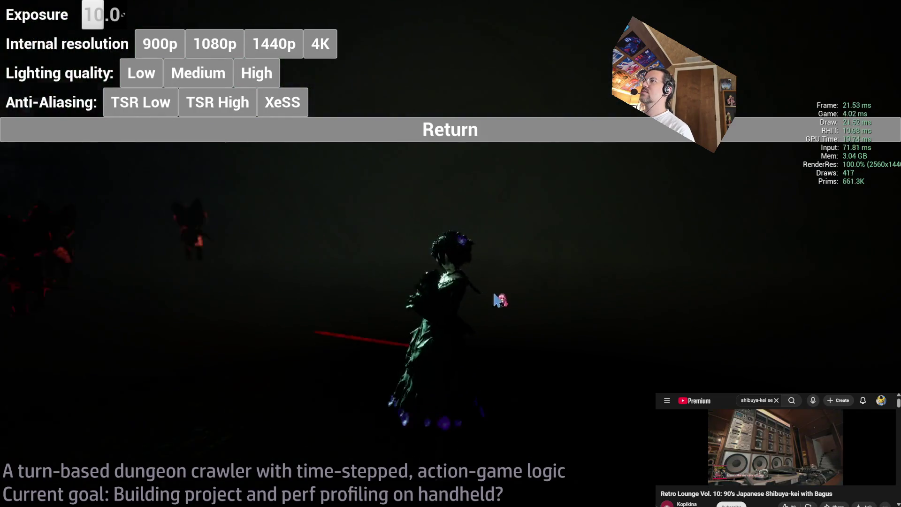
{"action": "left_click", "coordinate": [215, 43]}
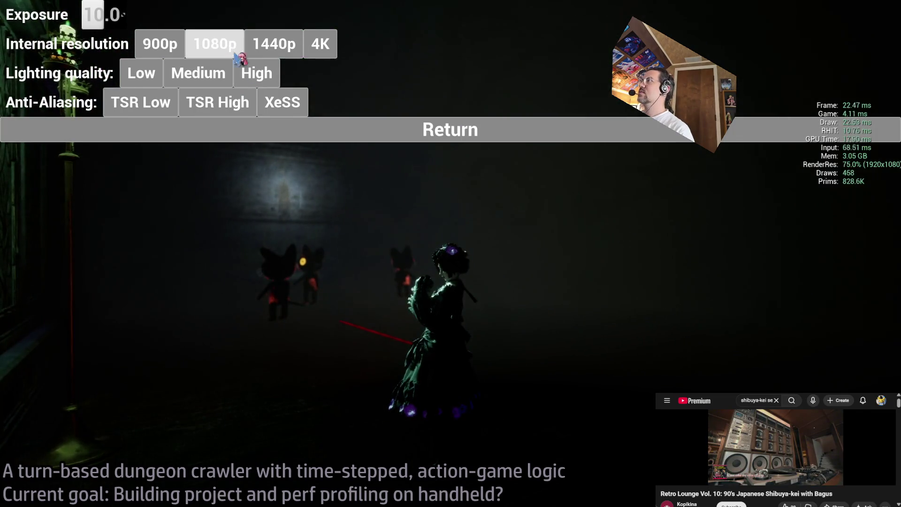
{"action": "left_click", "coordinate": [159, 43]}
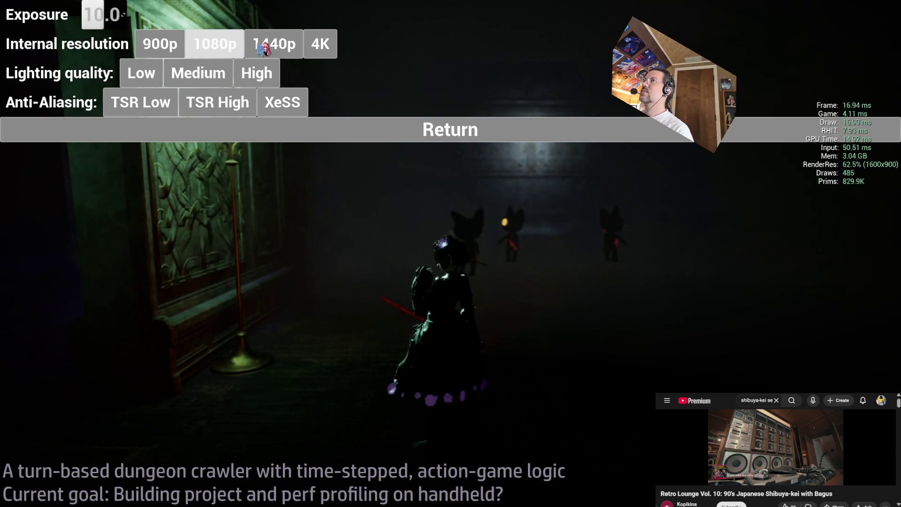
{"action": "left_click", "coordinate": [273, 46]}
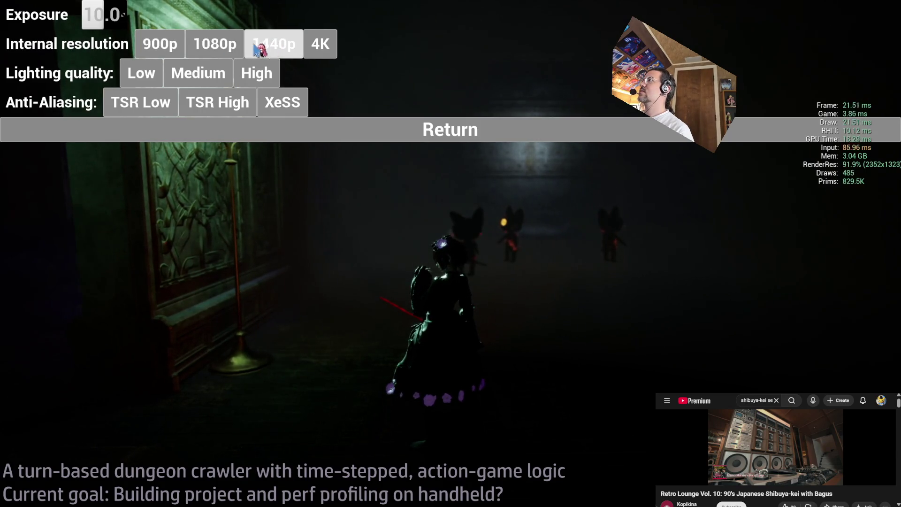
{"action": "left_click", "coordinate": [169, 49]}
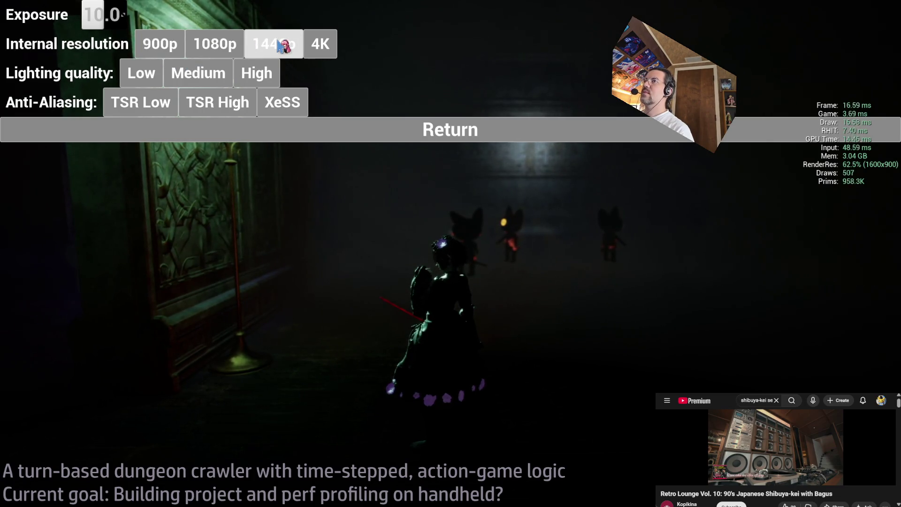
{"action": "left_click", "coordinate": [162, 45]}
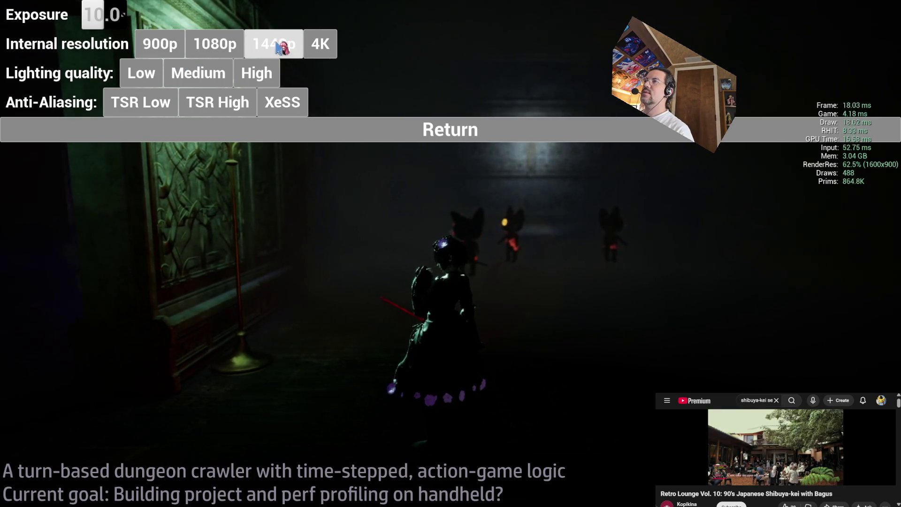
{"action": "left_click", "coordinate": [161, 44]}
{"action": "left_click", "coordinate": [261, 43]}
{"action": "left_click", "coordinate": [160, 45]}
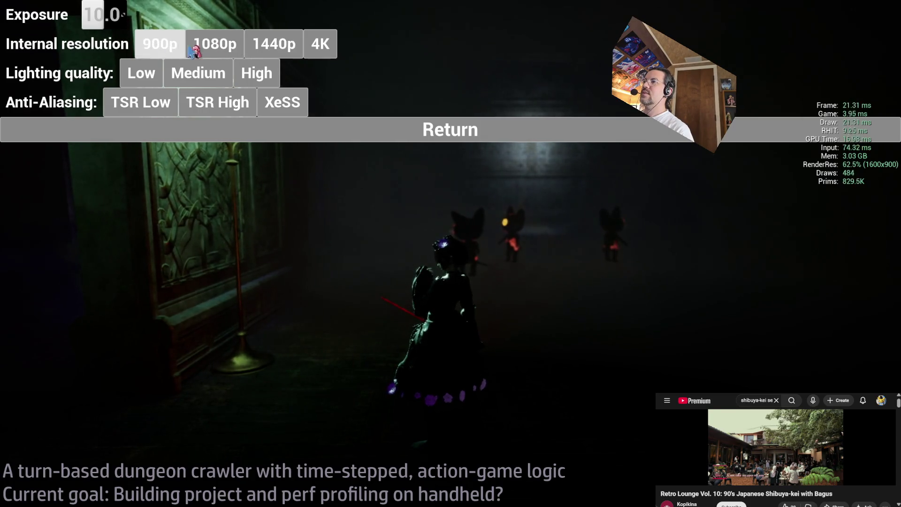
Flip between 900p and 1440p to compare, settle on 1440p, and resume the game
{"action": "left_click", "coordinate": [265, 45]}
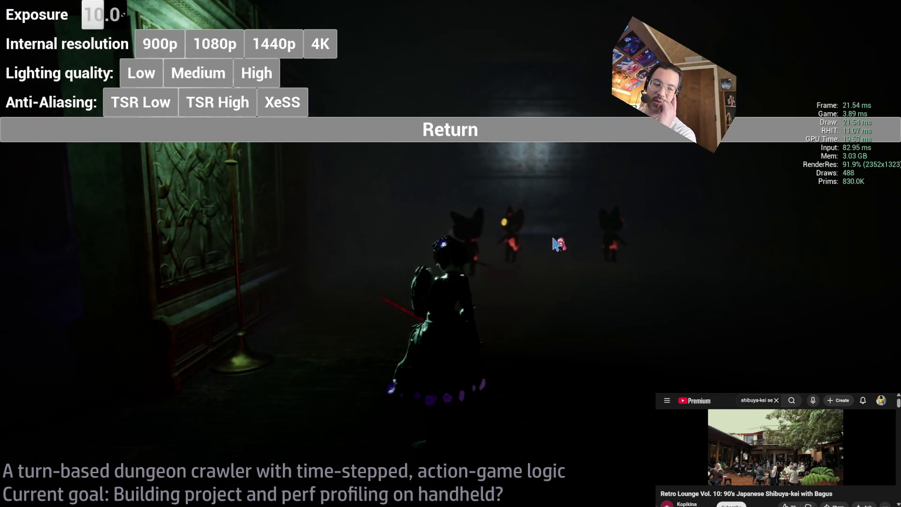
{"action": "left_click", "coordinate": [162, 45]}
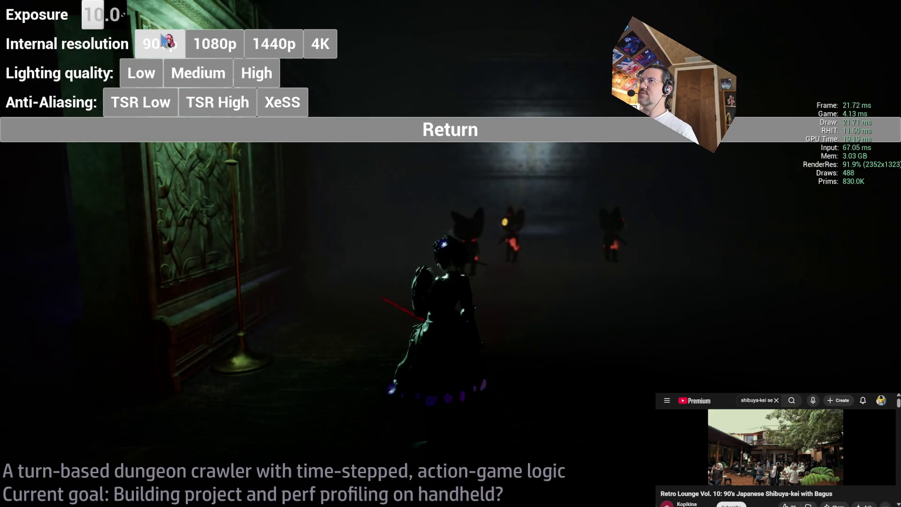
{"action": "left_click", "coordinate": [272, 44]}
{"action": "left_click", "coordinate": [162, 44]}
{"action": "left_click", "coordinate": [280, 49]}
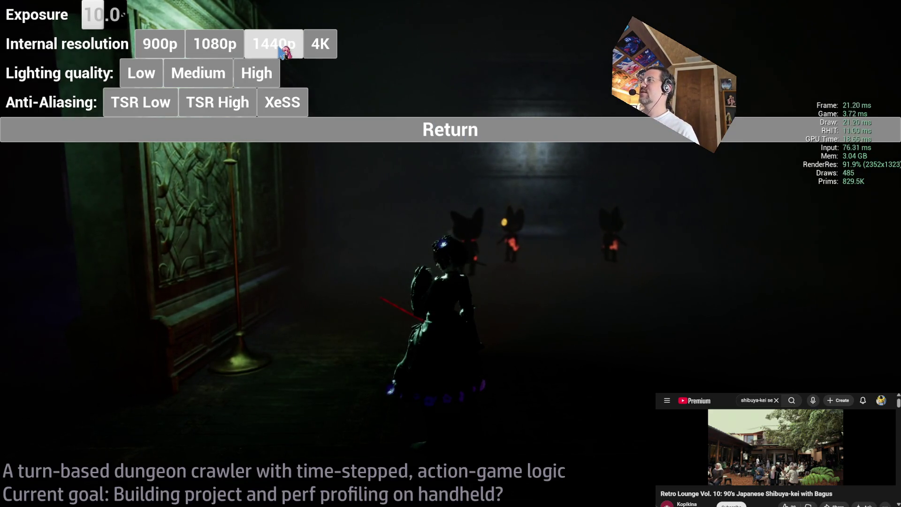
{"action": "left_click", "coordinate": [160, 44]}
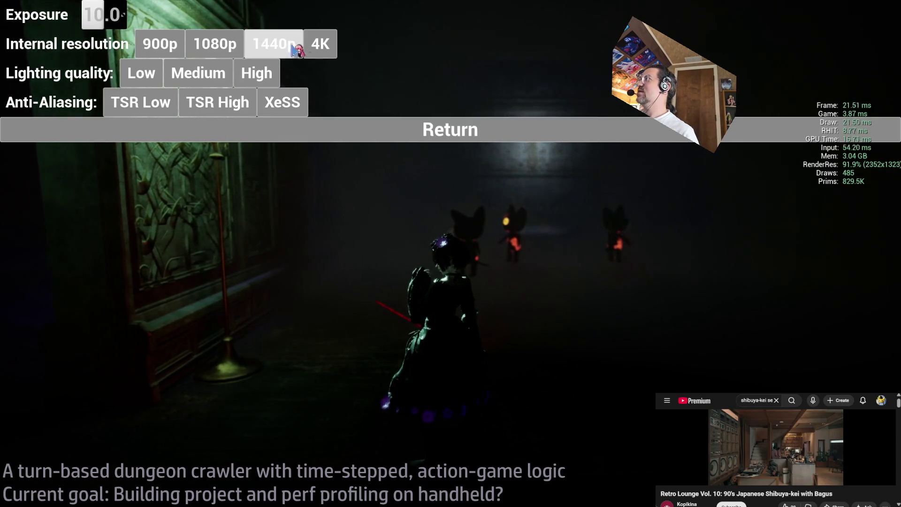
{"action": "left_click", "coordinate": [211, 47]}
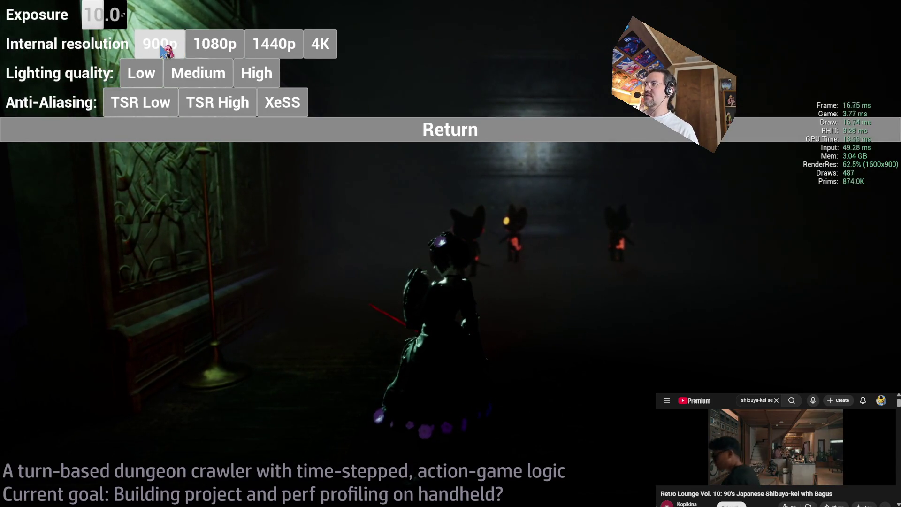
{"action": "left_click", "coordinate": [272, 44]}
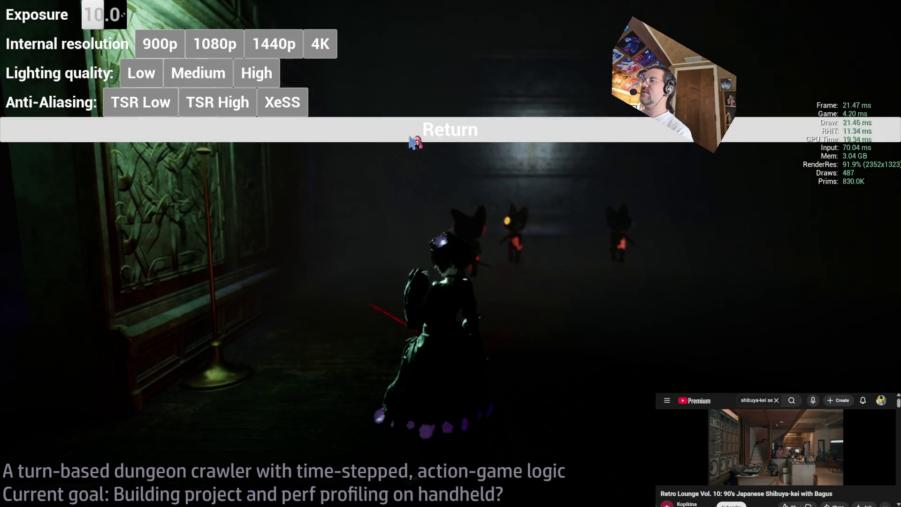
{"action": "left_click", "coordinate": [411, 138]}
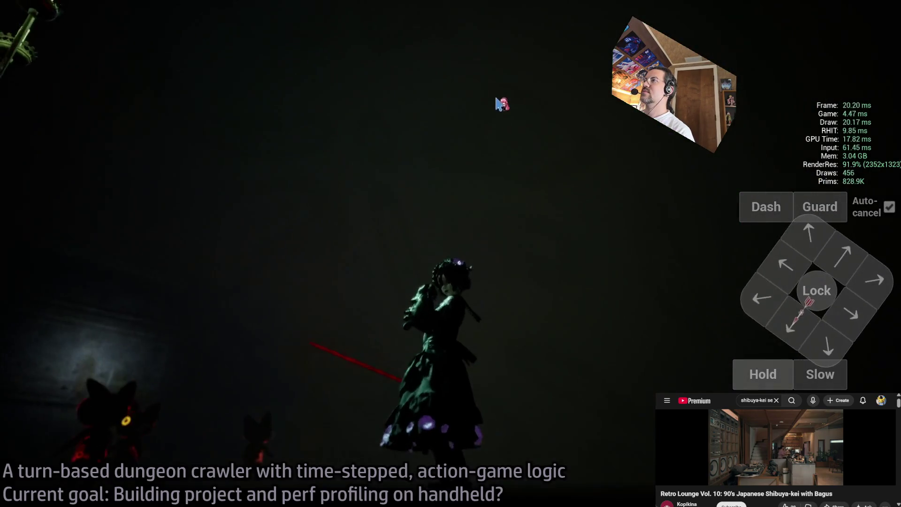
Play three turns of down-right and one-second moves along the corridor, orbiting the camera
{"action": "left_click", "coordinate": [793, 256]}
{"action": "left_click", "coordinate": [47, 345]}
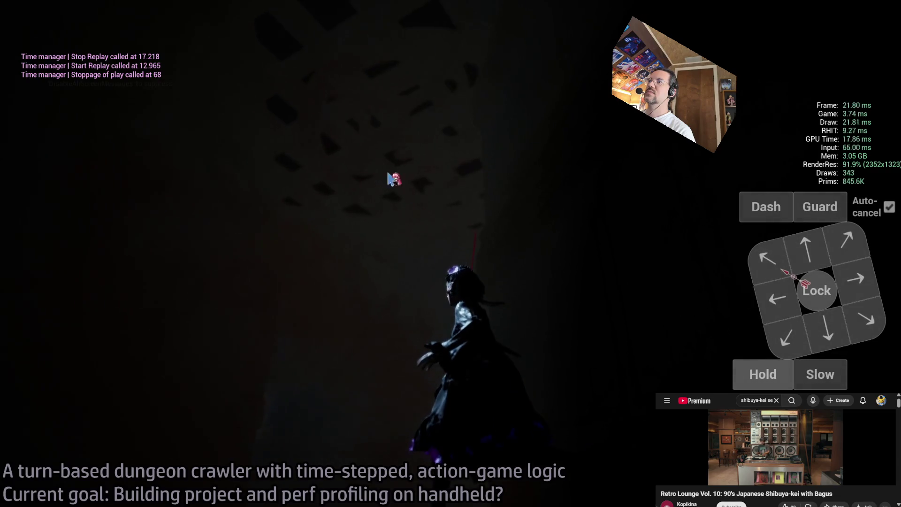
{"action": "left_click", "coordinate": [810, 261]}
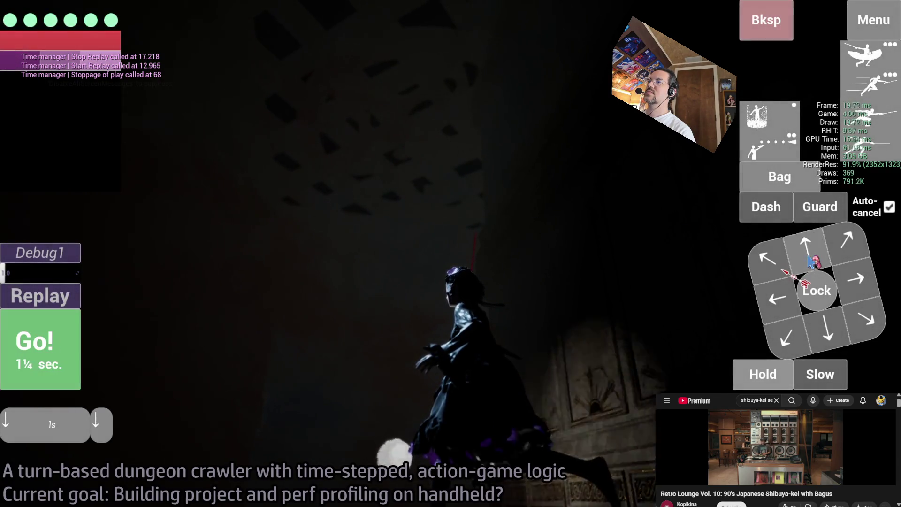
{"action": "key", "text": "space"}
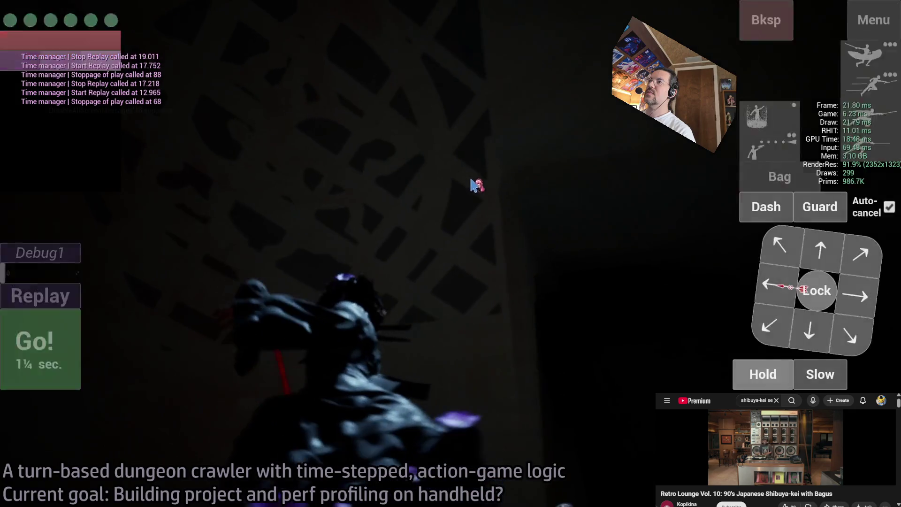
{"action": "mouse_move", "coordinate": [474, 185]}
{"action": "left_mouse_down"}
{"action": "mouse_move", "coordinate": [433, 185]}
{"action": "mouse_move", "coordinate": [579, 267]}
{"action": "mouse_move", "coordinate": [535, 232]}
{"action": "mouse_move", "coordinate": [374, 225]}
{"action": "mouse_move", "coordinate": [390, 197]}
{"action": "left_mouse_up"}
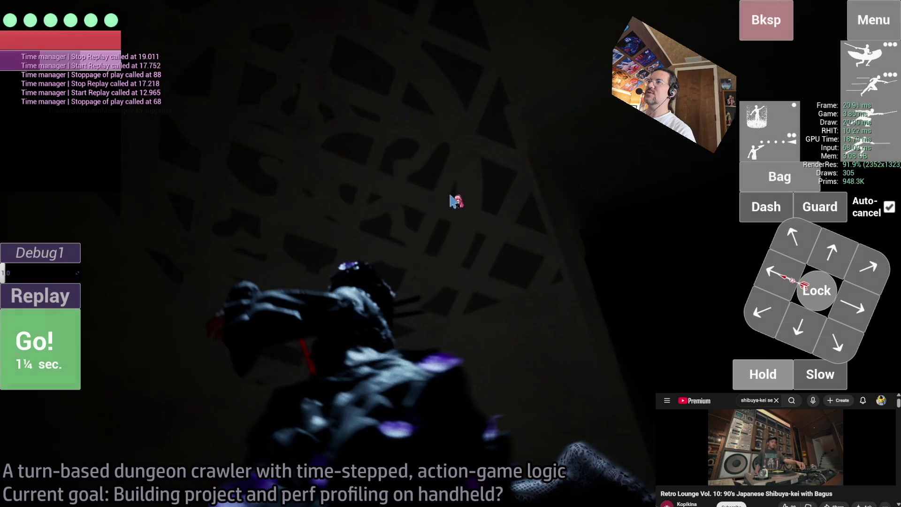
{"action": "left_click", "coordinate": [763, 310]}
{"action": "key", "text": "space"}
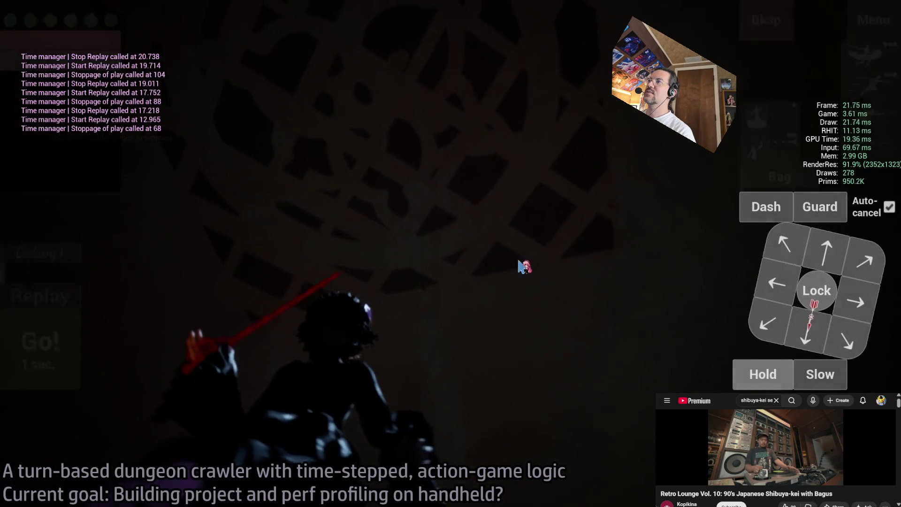
Play turns of forward and up-left moves, then down-left and leftward moves
{"action": "left_click", "coordinate": [813, 244]}
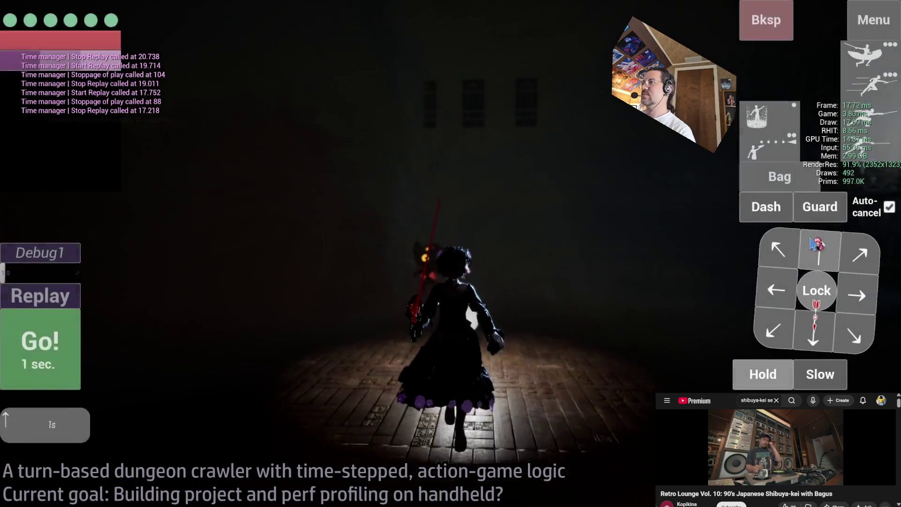
{"action": "left_click", "coordinate": [816, 245]}
{"action": "left_click", "coordinate": [816, 245]}
{"action": "left_click", "coordinate": [817, 245]}
{"action": "left_click", "coordinate": [778, 249]}
{"action": "left_click", "coordinate": [777, 249]}
{"action": "left_click", "coordinate": [777, 248]}
{"action": "left_click", "coordinate": [51, 346]}
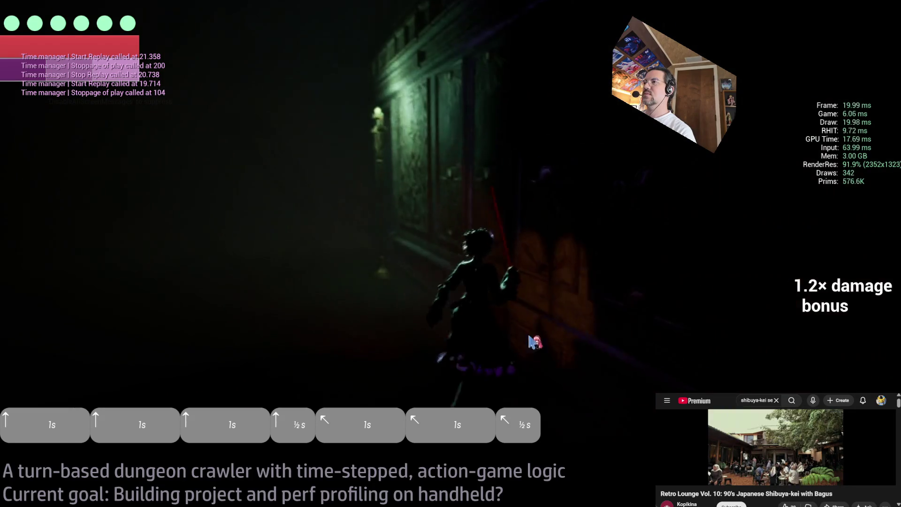
{"action": "left_click", "coordinate": [769, 284]}
{"action": "left_click", "coordinate": [770, 284]}
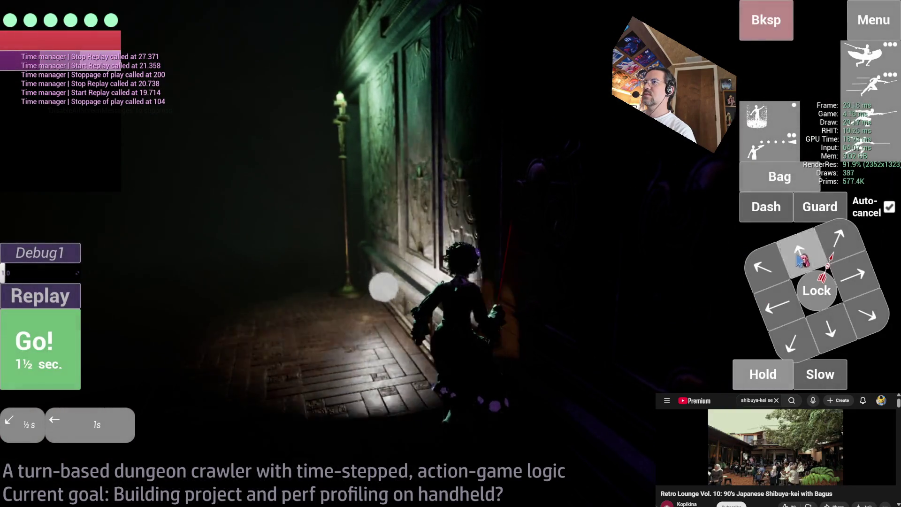
{"action": "left_click", "coordinate": [36, 351]}
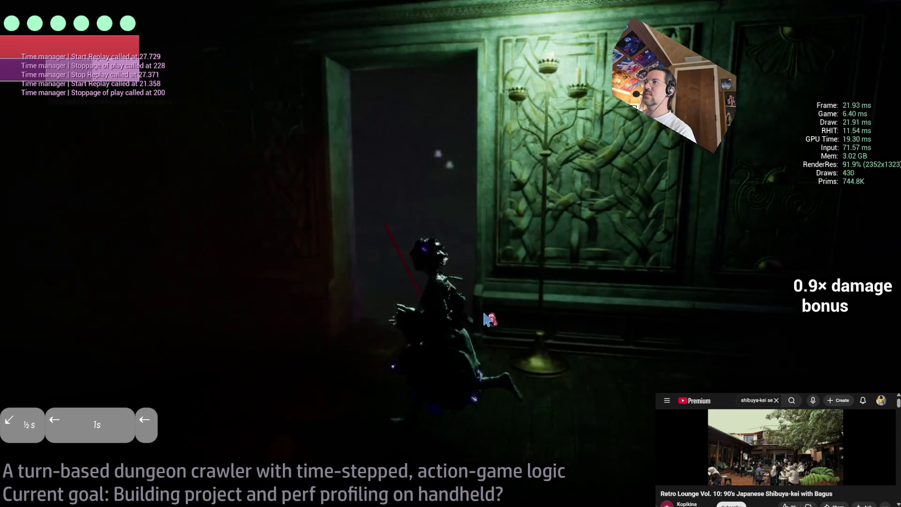
Queue up-right and forward steps and play the final turns into the green-lit hall
{"action": "left_click", "coordinate": [857, 255]}
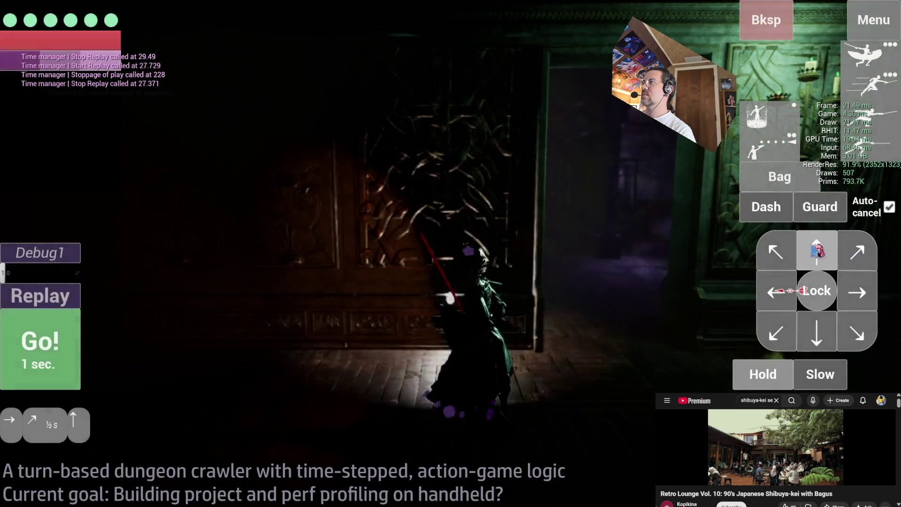
{"action": "left_click", "coordinate": [816, 254]}
{"action": "left_click", "coordinate": [857, 253]}
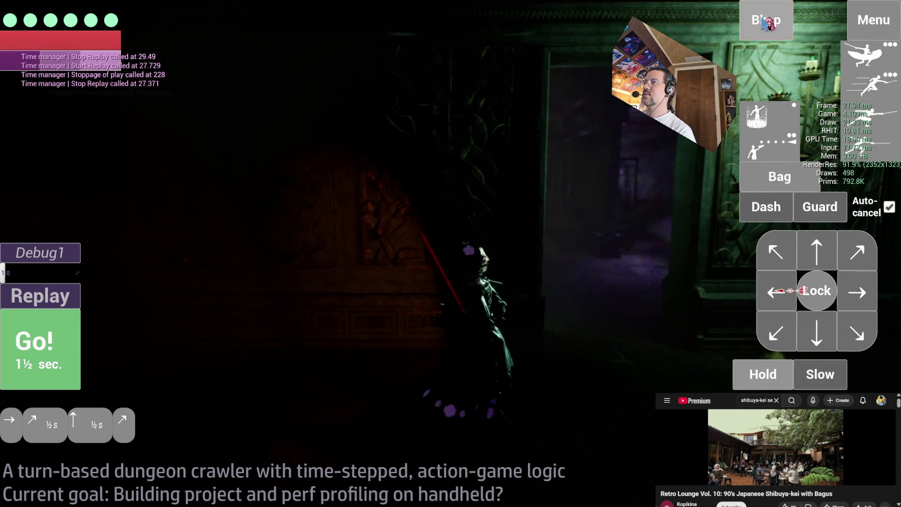
{"action": "left_click", "coordinate": [775, 252]}
{"action": "left_click", "coordinate": [816, 252]}
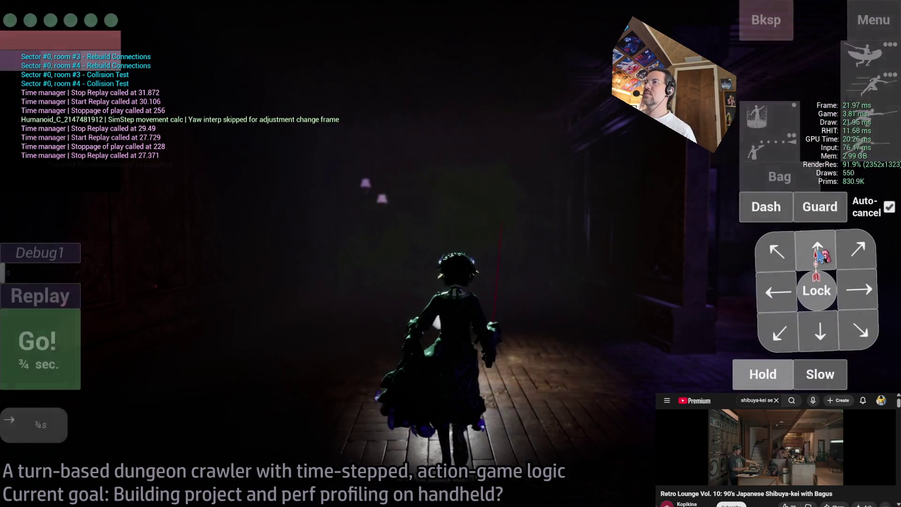
{"action": "left_click", "coordinate": [851, 287]}
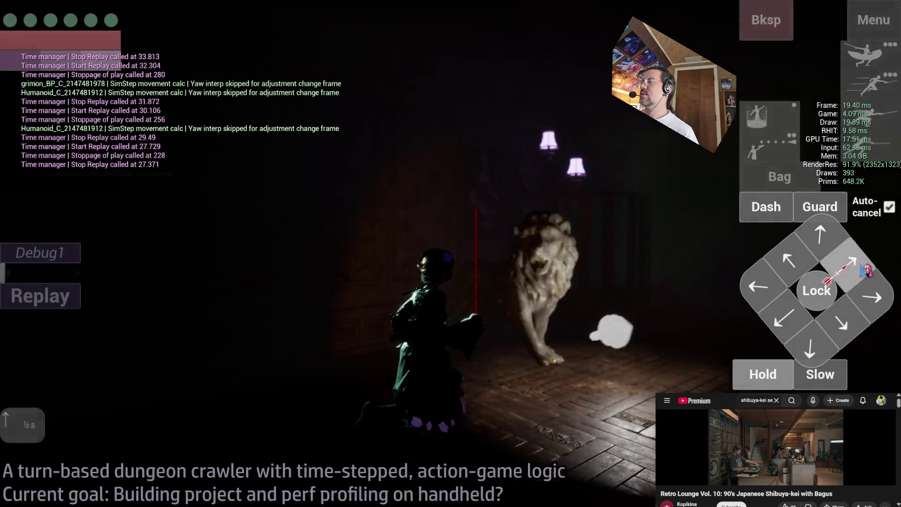
{"action": "left_click", "coordinate": [821, 251]}
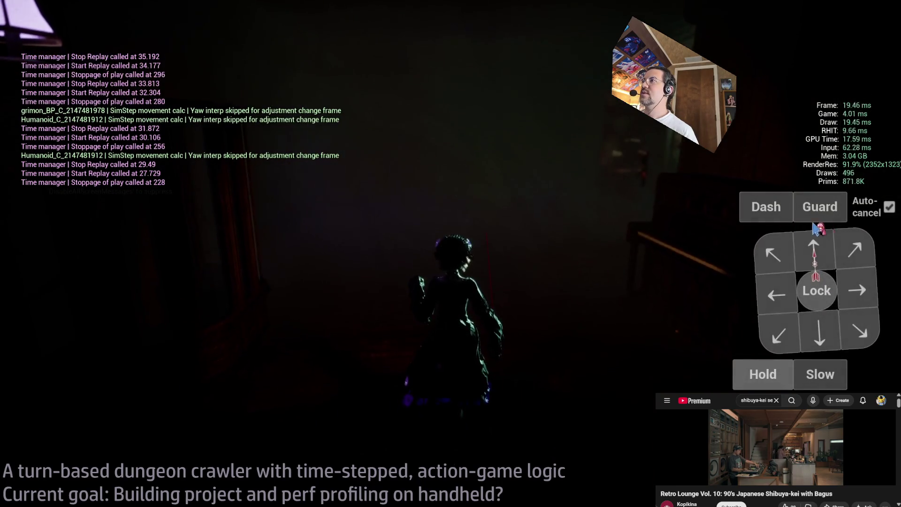
{"action": "left_click", "coordinate": [854, 249]}
{"action": "left_click", "coordinate": [47, 347]}
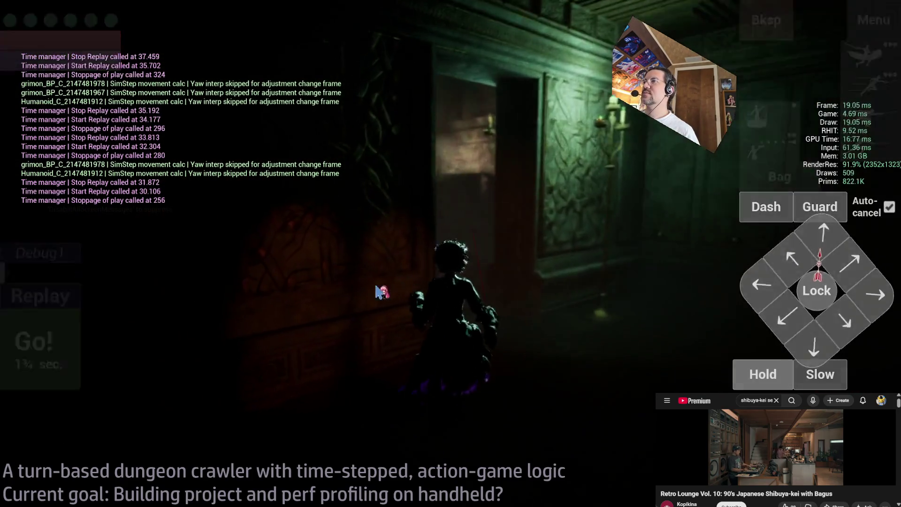
{"action": "left_click", "coordinate": [70, 310]}
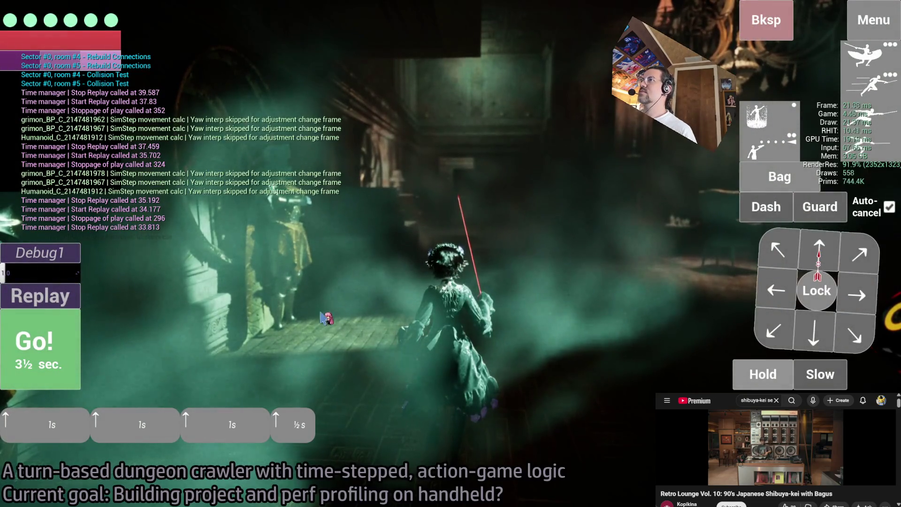
Bring up the console, then replay the first queued forward-move turns
{"action": "key", "text": "grave"}
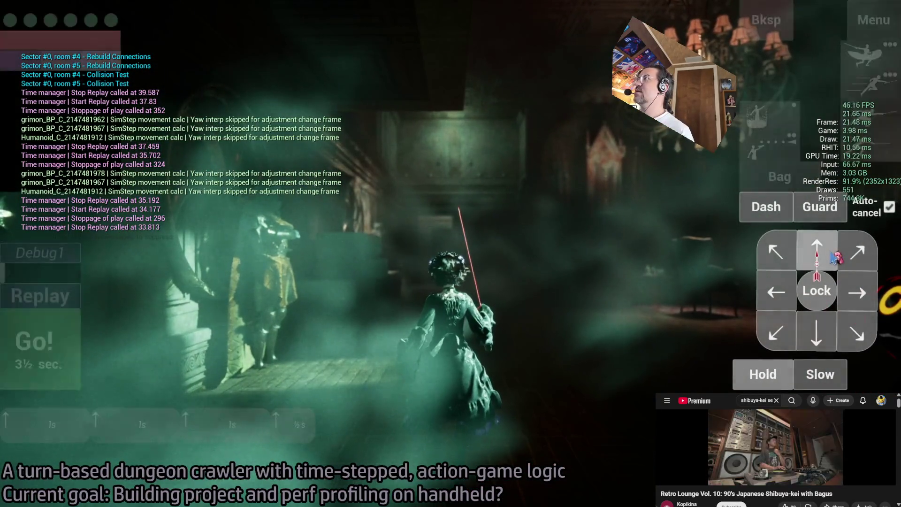
{"action": "left_click", "coordinate": [49, 355]}
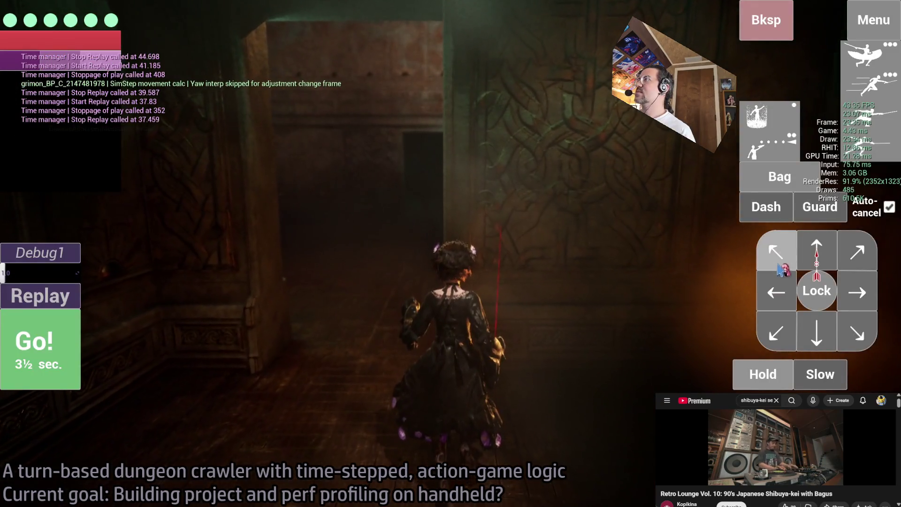
{"action": "left_click", "coordinate": [816, 253]}
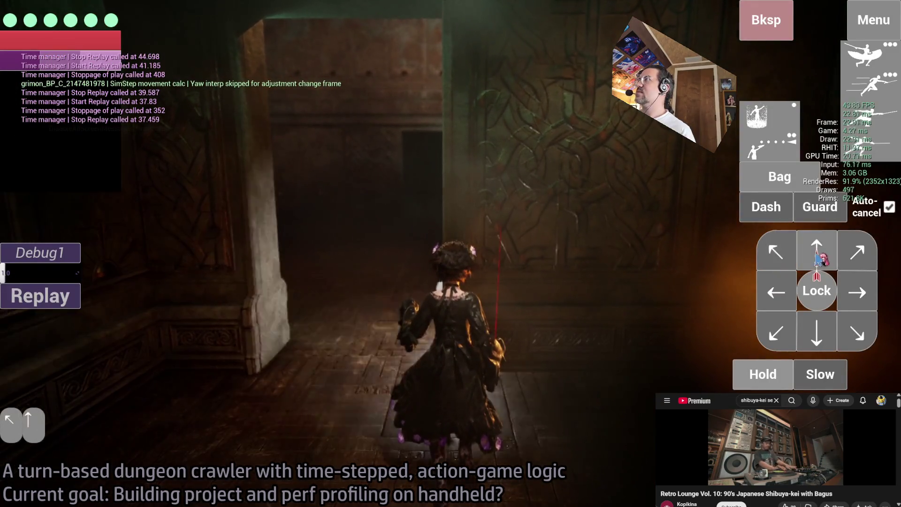
{"action": "left_click", "coordinate": [32, 330]}
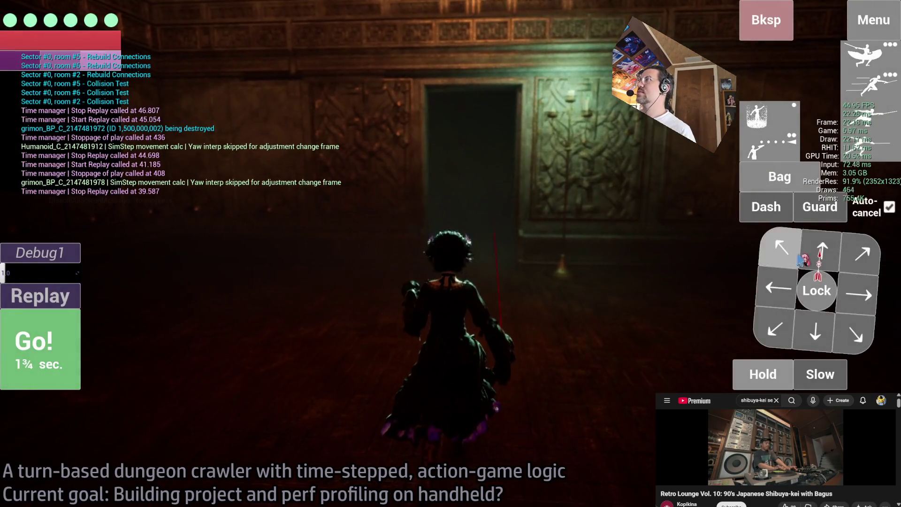
{"action": "left_click", "coordinate": [822, 256]}
{"action": "left_click", "coordinate": [60, 350]}
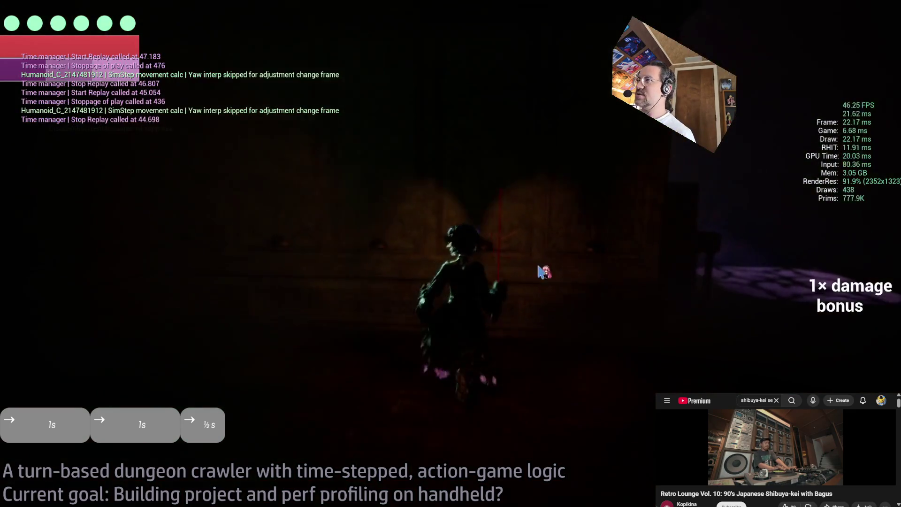
Queue another forward move and replay the turn several times
{"action": "left_click", "coordinate": [808, 255]}
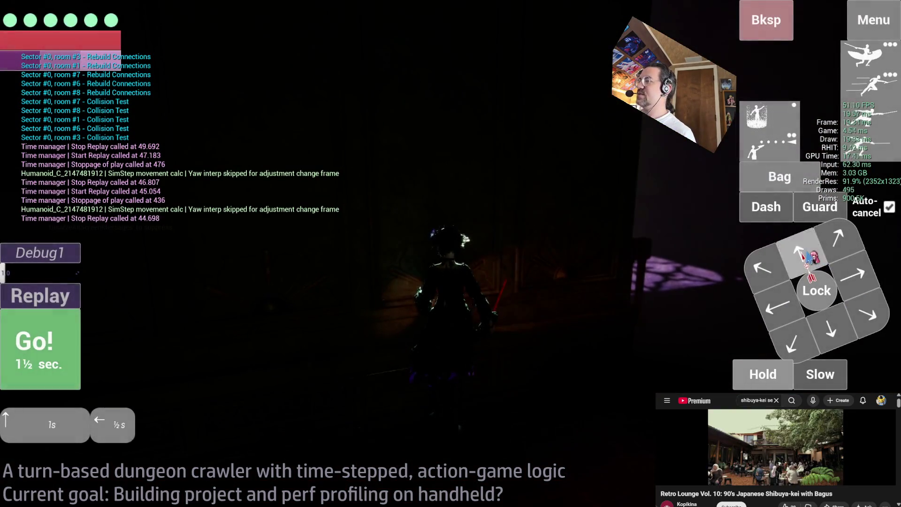
{"action": "left_click", "coordinate": [40, 342]}
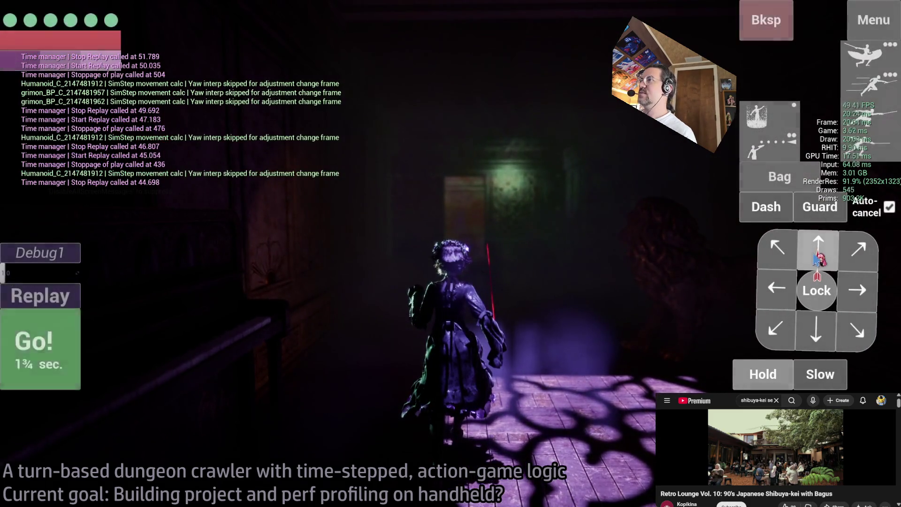
{"action": "left_click", "coordinate": [60, 364]}
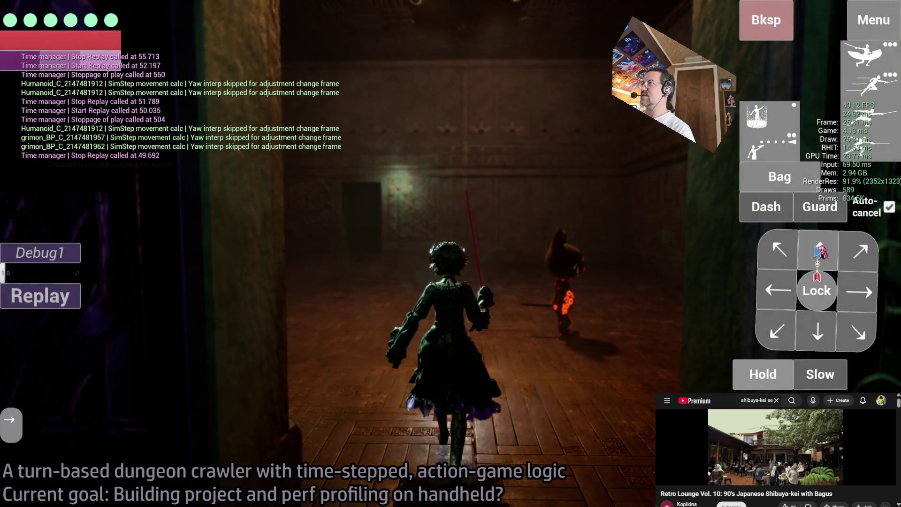
{"action": "left_click", "coordinate": [75, 365]}
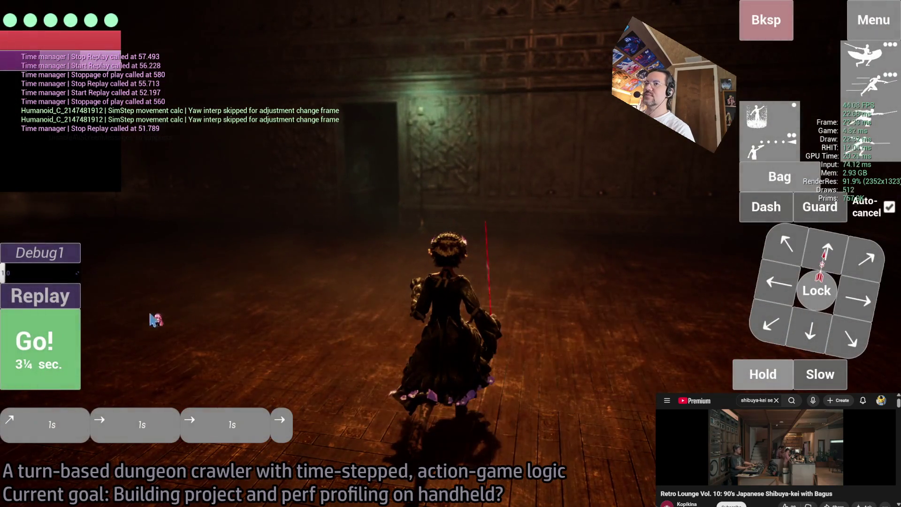
{"action": "key", "text": "Return"}
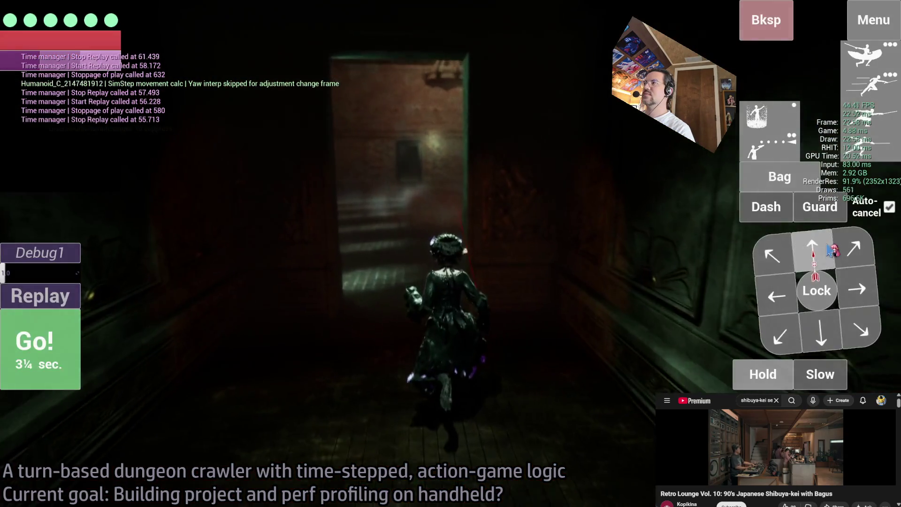
Play four queued forward moves, swap them for a one-second move, and orbit the camera
{"action": "left_click", "coordinate": [819, 248]}
{"action": "left_click", "coordinate": [821, 249]}
{"action": "key", "text": "Return"}
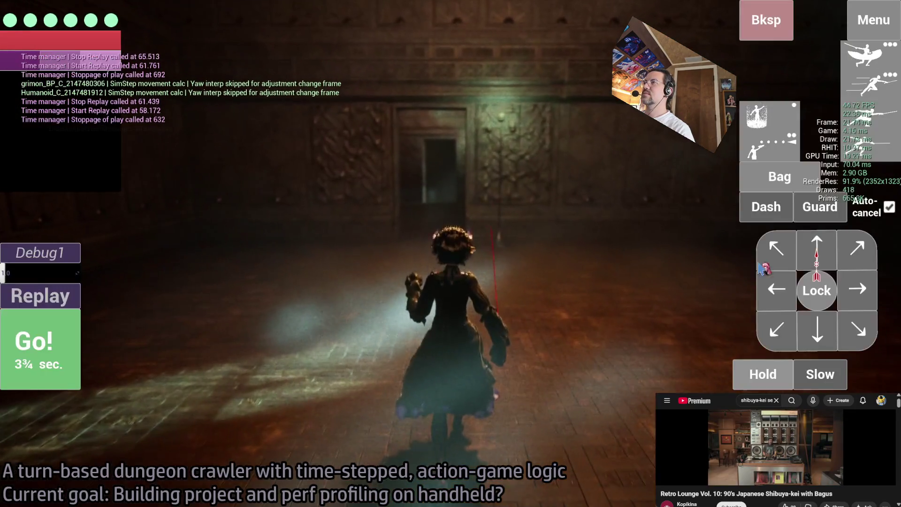
{"action": "left_click", "coordinate": [818, 253]}
{"action": "left_click", "coordinate": [818, 257]}
{"action": "left_click", "coordinate": [63, 355]}
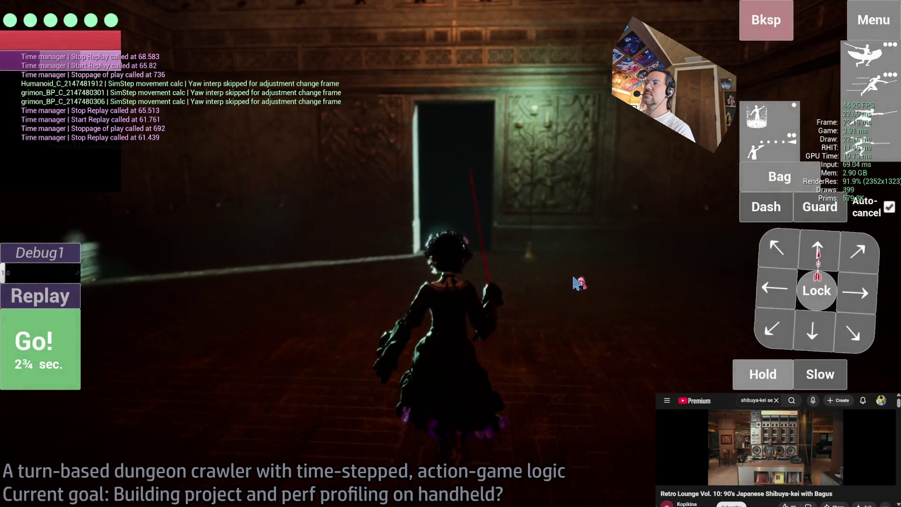
{"action": "left_click_drag", "start_coordinate": [576, 283], "coordinate": [486, 307]}
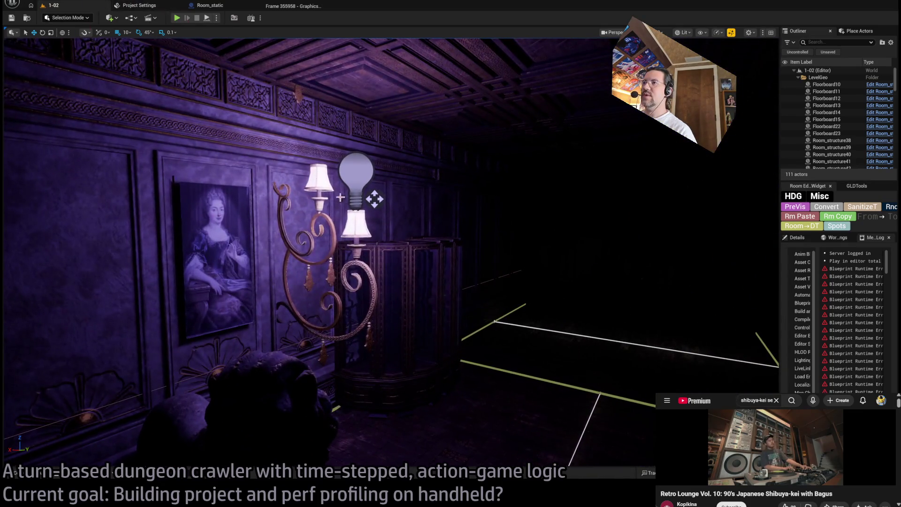
Open SM_WallLightChand4's static mesh, SM_WallLightChand, in the mesh editor
{"action": "left_click", "coordinate": [803, 238]}
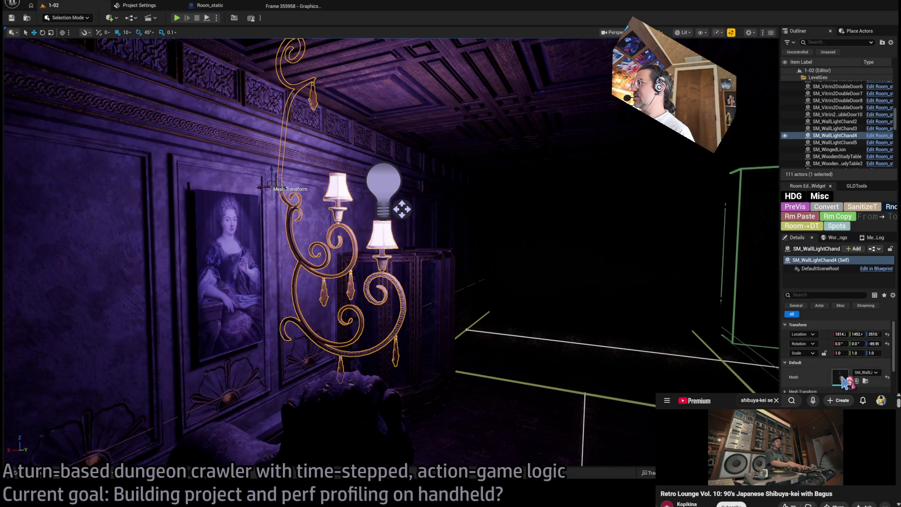
{"action": "key", "text": "ctrl+e"}
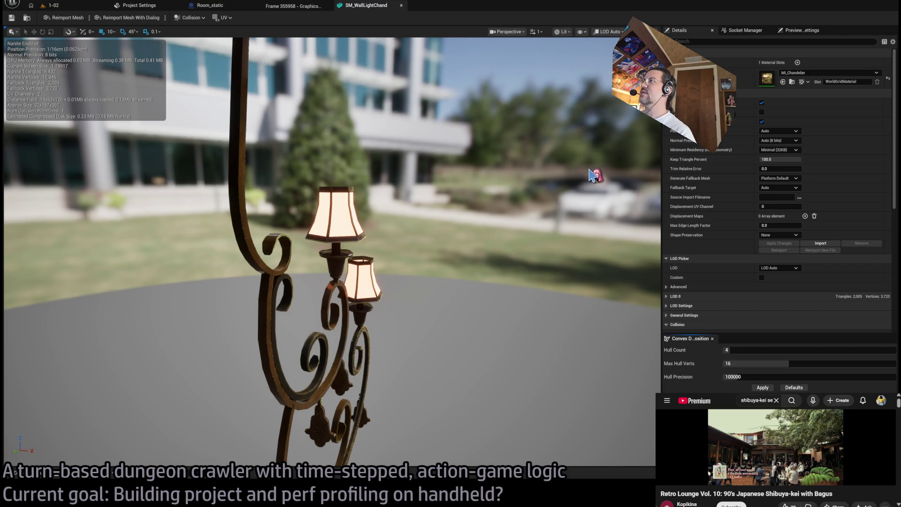
Inspect the chandelier's 64-hull collision in the mesh preview, then return to level 1-02
{"action": "scroll", "coordinate": [507, 158], "scroll_direction": "down", "scroll_amount": 5}
{"action": "left_click_drag", "start_coordinate": [507, 158], "coordinate": [432, 161]}
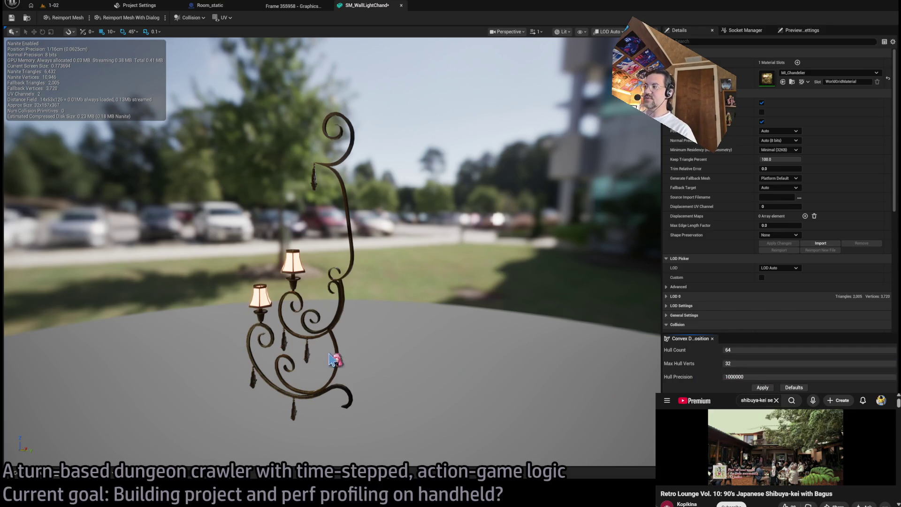
{"action": "left_click_drag", "start_coordinate": [334, 360], "coordinate": [319, 360]}
{"action": "scroll", "coordinate": [319, 360], "scroll_direction": "up", "scroll_amount": 4}
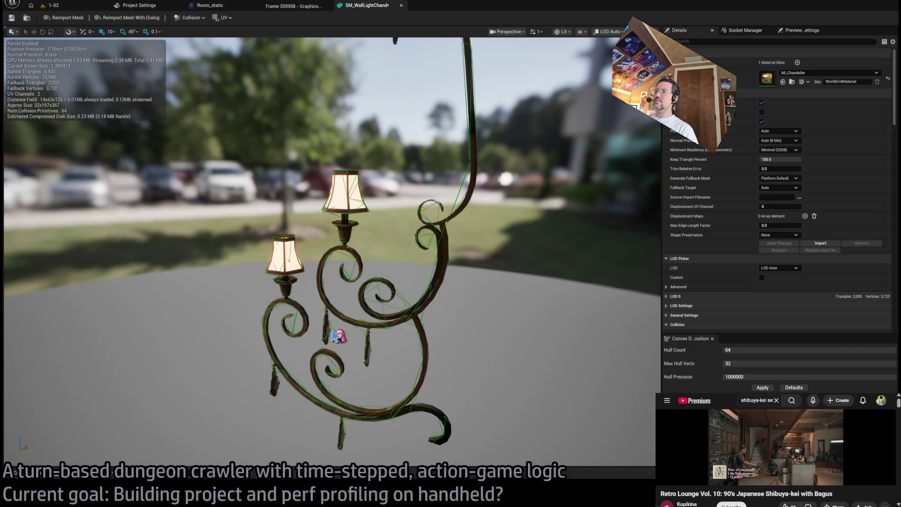
{"action": "mouse_move", "coordinate": [365, 251]}
{"action": "left_mouse_down"}
{"action": "mouse_move", "coordinate": [300, 253]}
{"action": "mouse_move", "coordinate": [420, 204]}
{"action": "left_mouse_up"}
{"action": "left_click_drag", "start_coordinate": [411, 275], "coordinate": [401, 277]}
{"action": "left_click", "coordinate": [65, 6]}
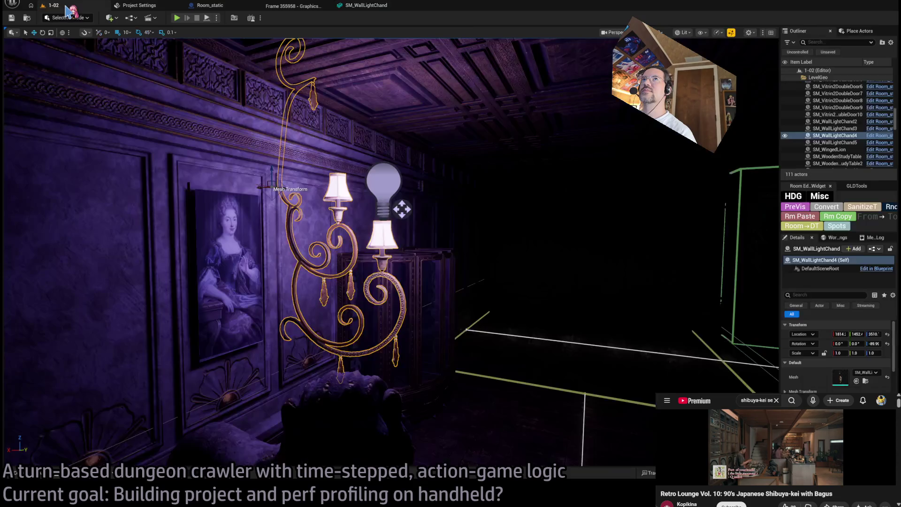
Fly the viewport camera across the room toward Exit E1 and frame the wall lamp
{"action": "left_click_drag", "start_coordinate": [418, 196], "coordinate": [463, 280]}
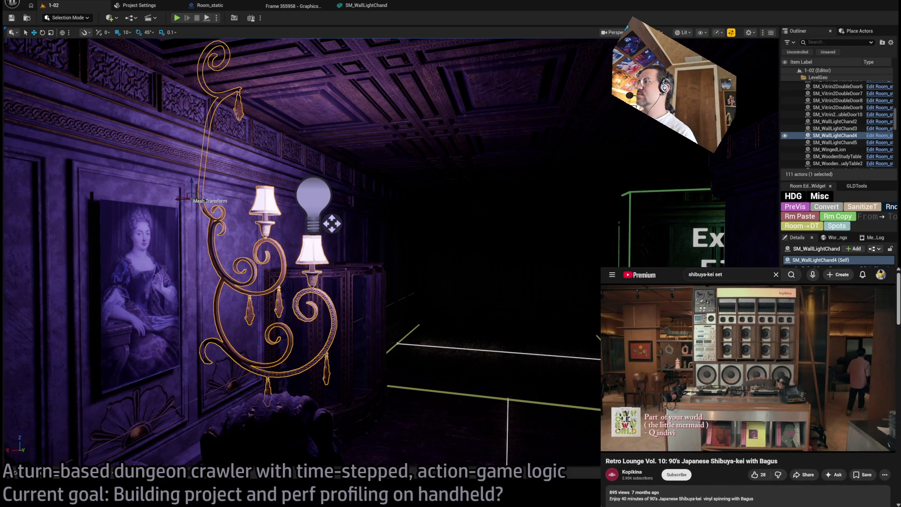
{"action": "mouse_move", "coordinate": [456, 173]}
{"action": "left_mouse_down"}
{"action": "mouse_move", "coordinate": [497, 173]}
{"action": "mouse_move", "coordinate": [506, 133]}
{"action": "mouse_move", "coordinate": [375, 163]}
{"action": "left_mouse_up"}
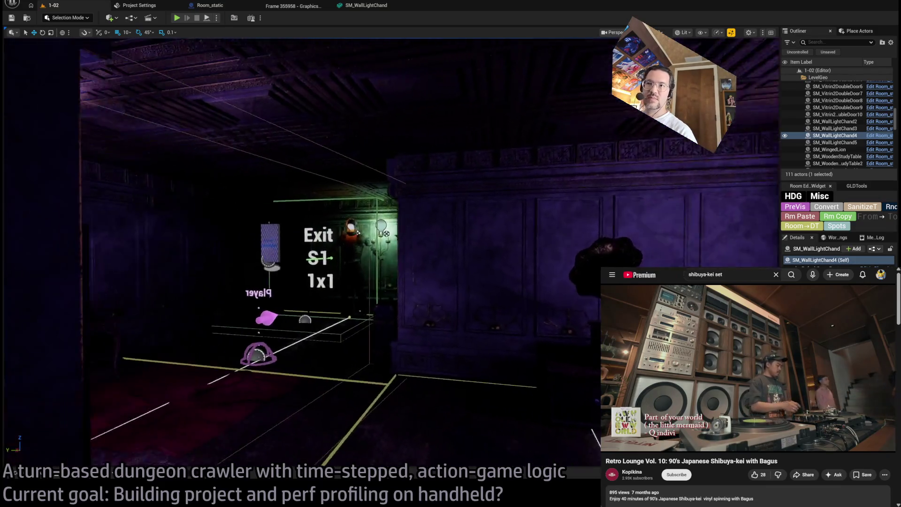
{"action": "left_click_drag", "start_coordinate": [375, 163], "coordinate": [411, 188]}
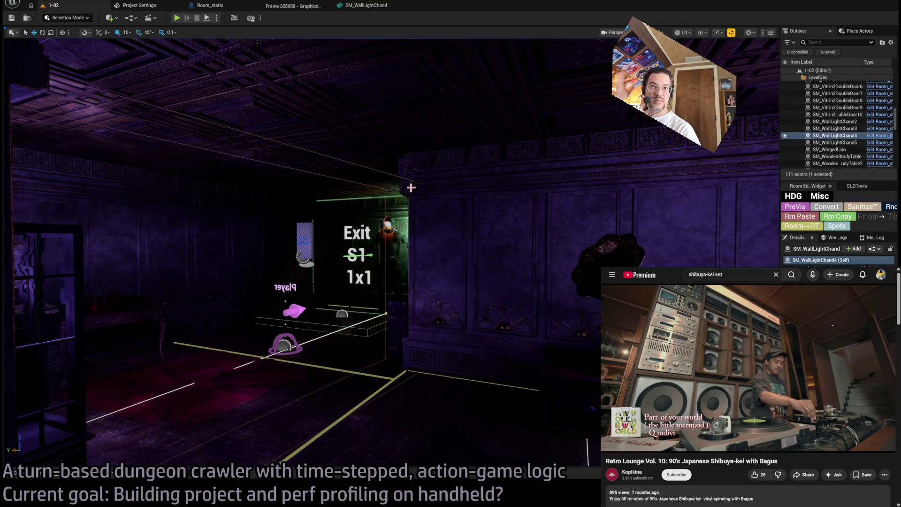
{"action": "key", "text": "f"}
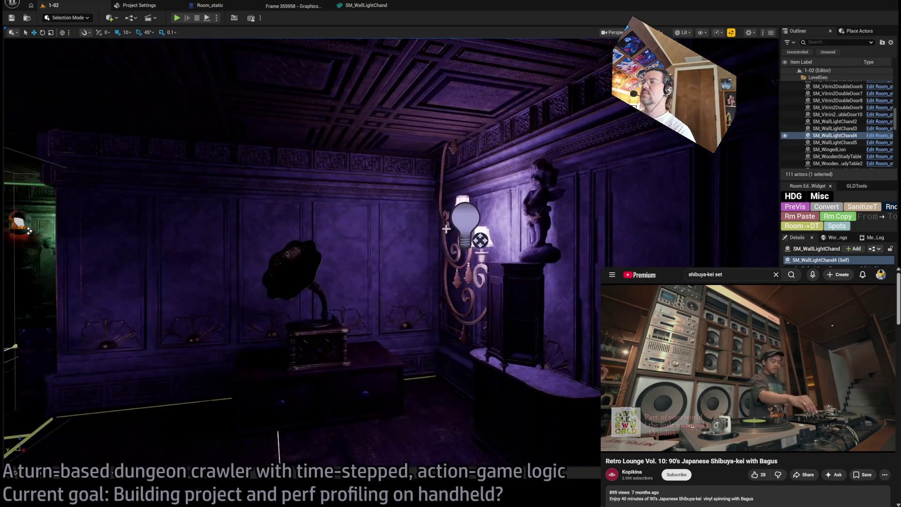
{"action": "mouse_move", "coordinate": [461, 230]}
{"action": "left_mouse_down"}
{"action": "mouse_move", "coordinate": [432, 237]}
{"action": "mouse_move", "coordinate": [459, 235]}
{"action": "left_mouse_up"}
Frame PointLight6, then select and jump to PointLight23 in the Outliner
{"action": "key", "text": "f"}
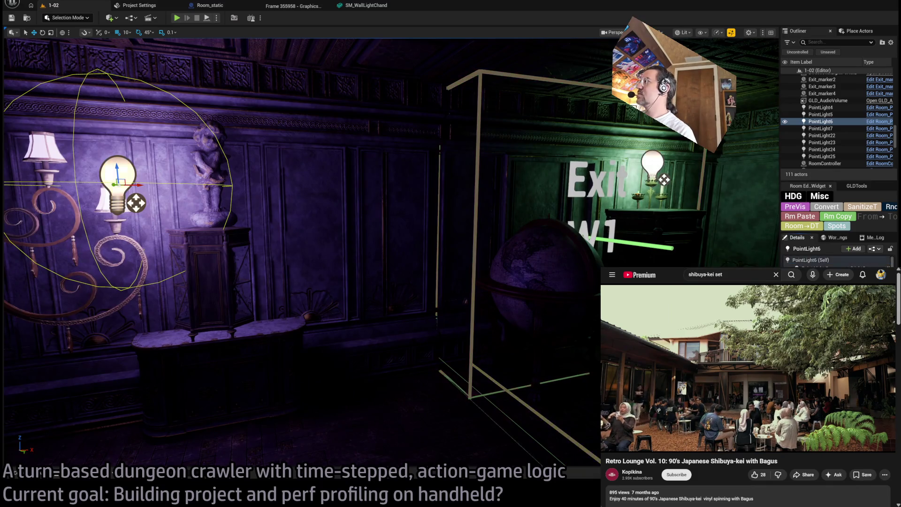
{"action": "key", "text": "f"}
{"action": "key", "text": "f"}
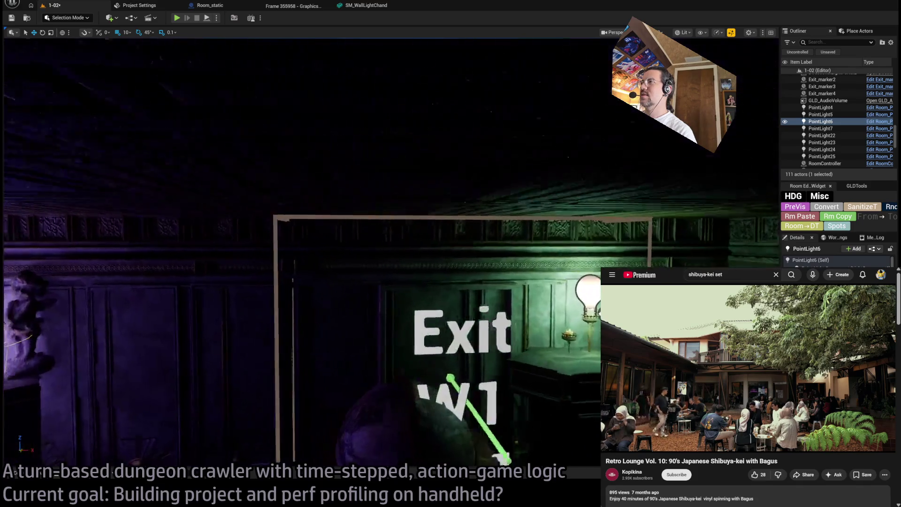
{"action": "double_click", "coordinate": [822, 142]}
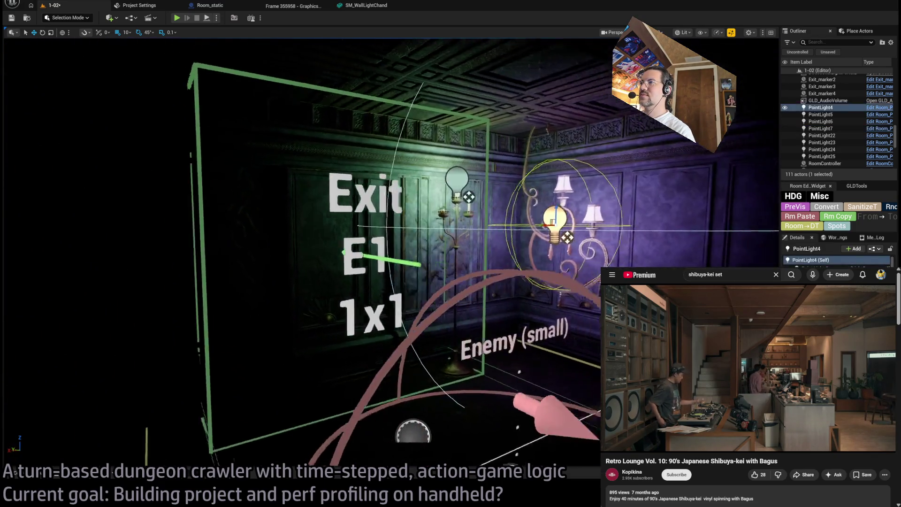
Select and frame PointLight4 beside the chandelier, then launch a play-in-editor test
{"action": "left_click", "coordinate": [540, 297]}
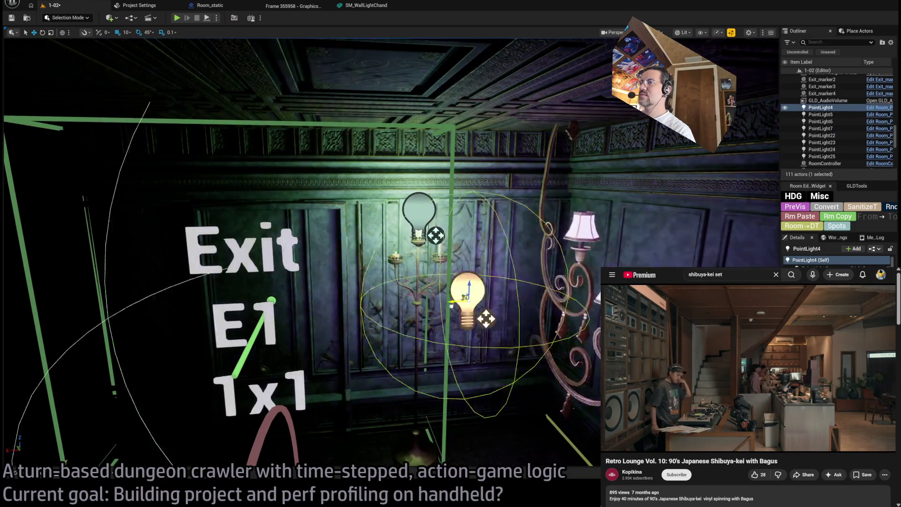
{"action": "key", "text": "f"}
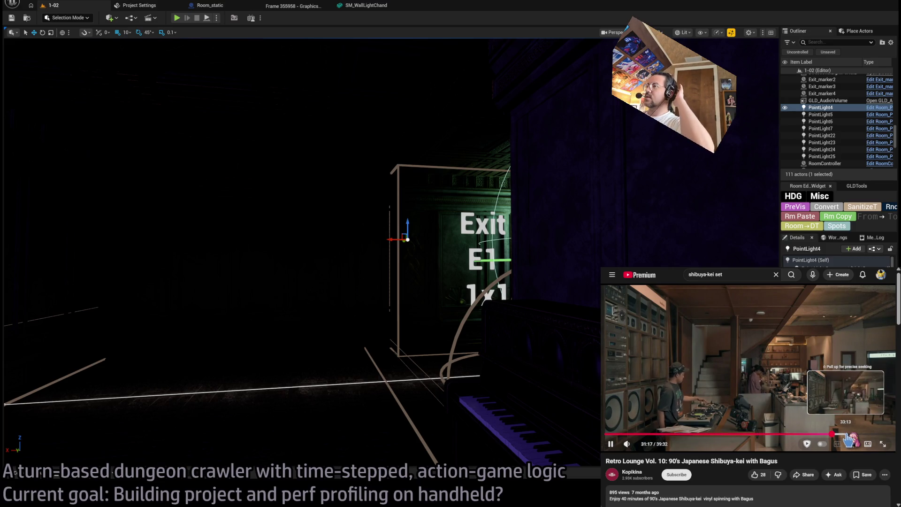
{"action": "key", "text": "f"}
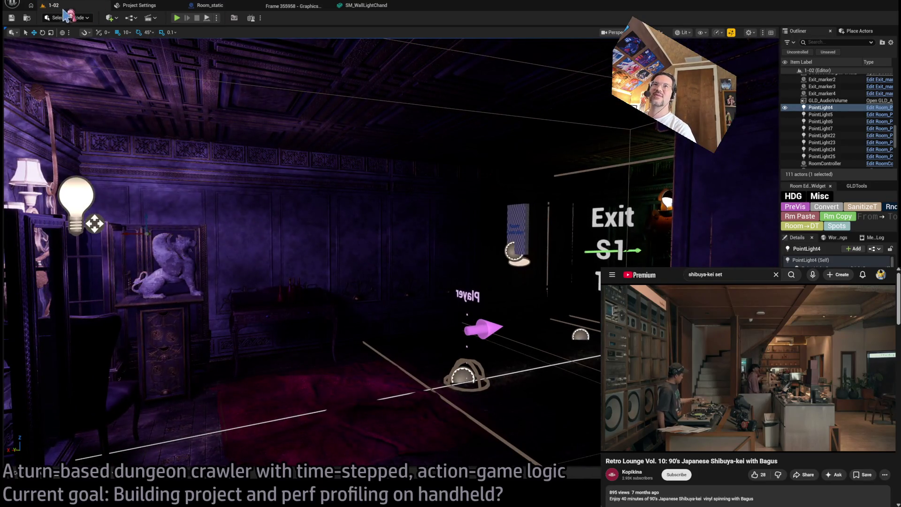
{"action": "left_click", "coordinate": [177, 19]}
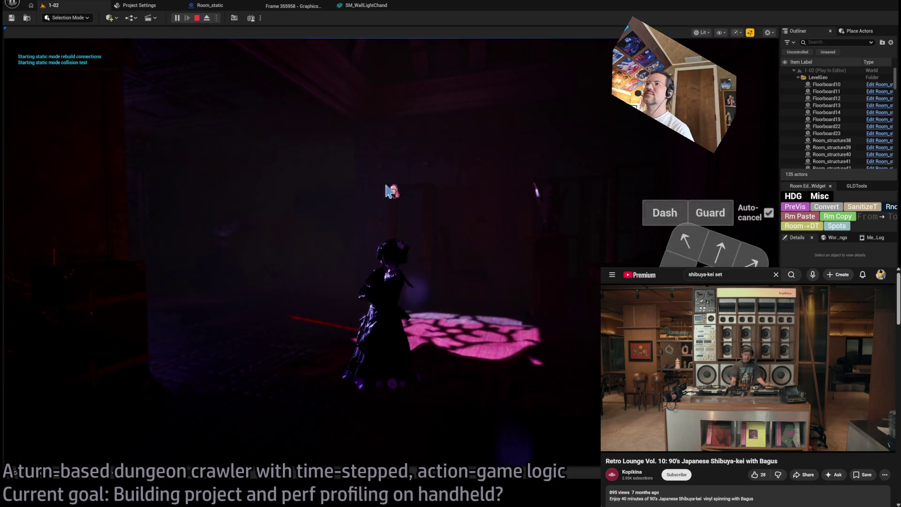
Stop the play test and select PointLight7 on the wall lamp
{"action": "key", "text": "Escape"}
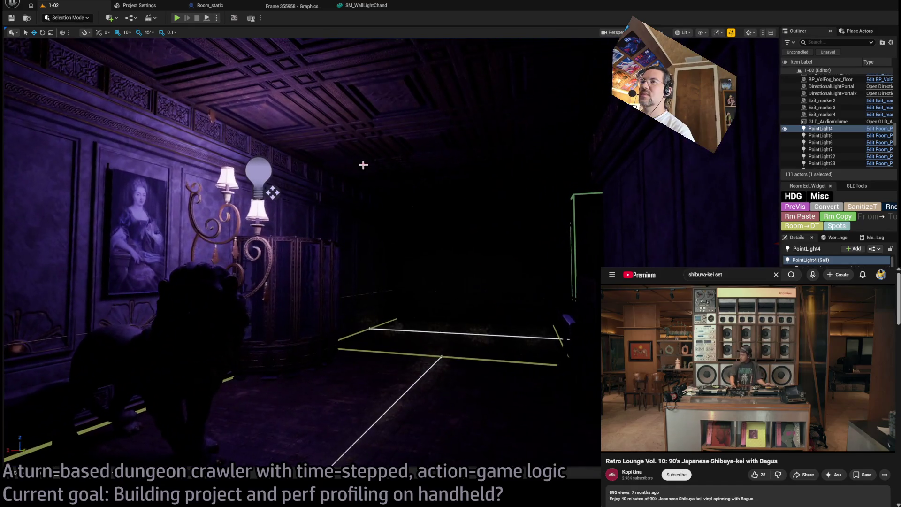
{"action": "left_click", "coordinate": [260, 173]}
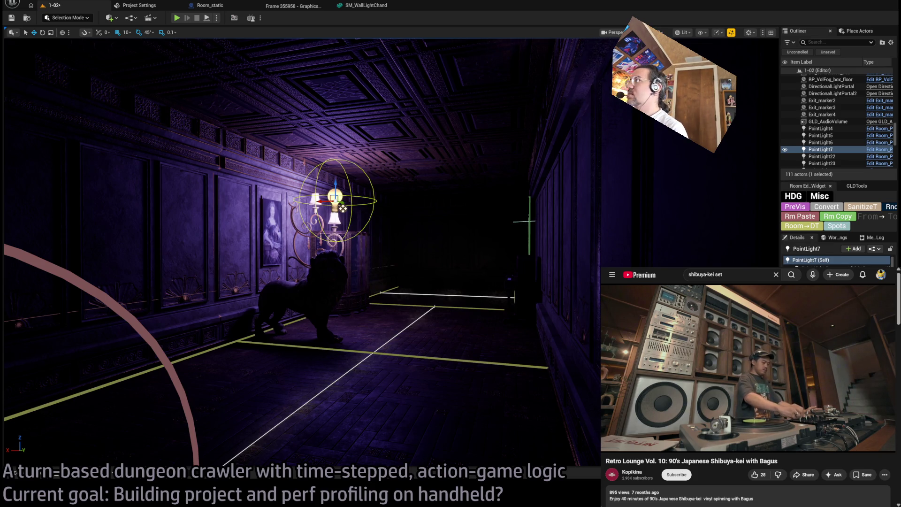
Rotate PointLight7 by 45 degrees, then undo the rotation
{"action": "scroll", "coordinate": [343, 208], "scroll_direction": "up", "scroll_amount": 3}
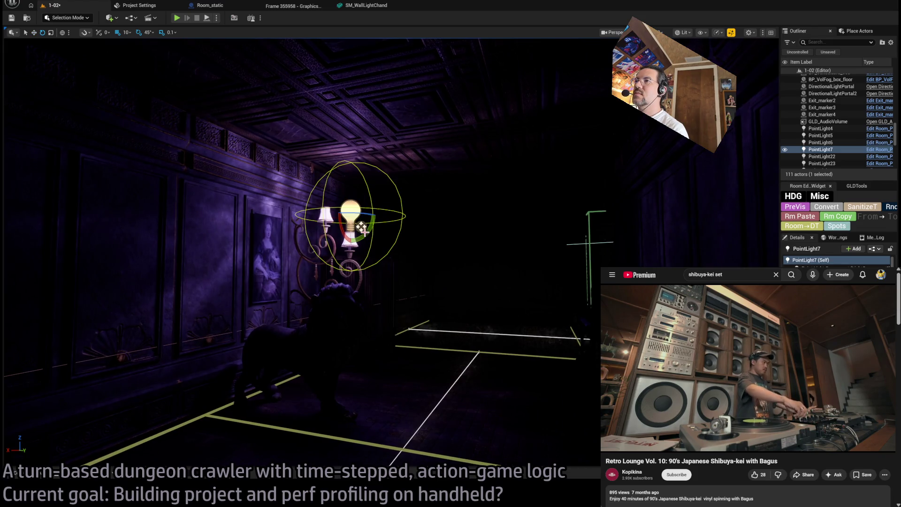
{"action": "left_click_drag", "start_coordinate": [361, 227], "coordinate": [472, 265]}
{"action": "key", "text": "ctrl+z"}
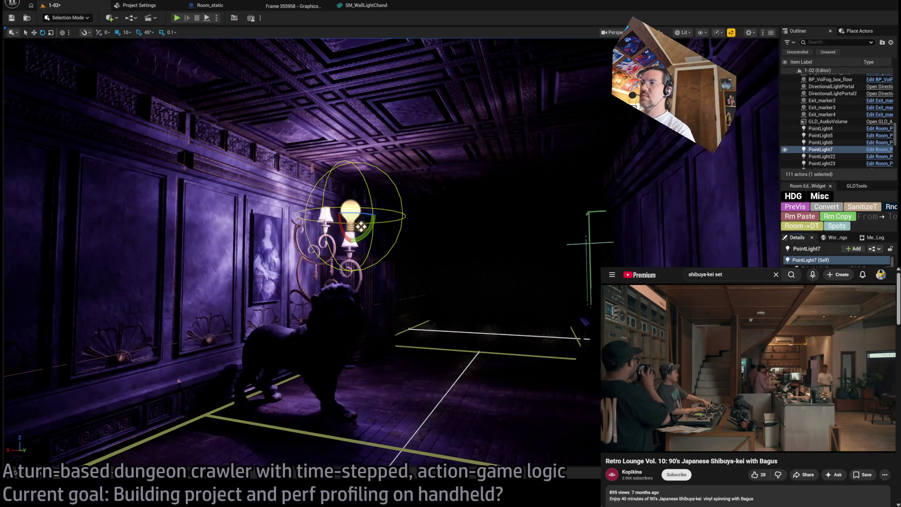
{"action": "key", "text": "s"}
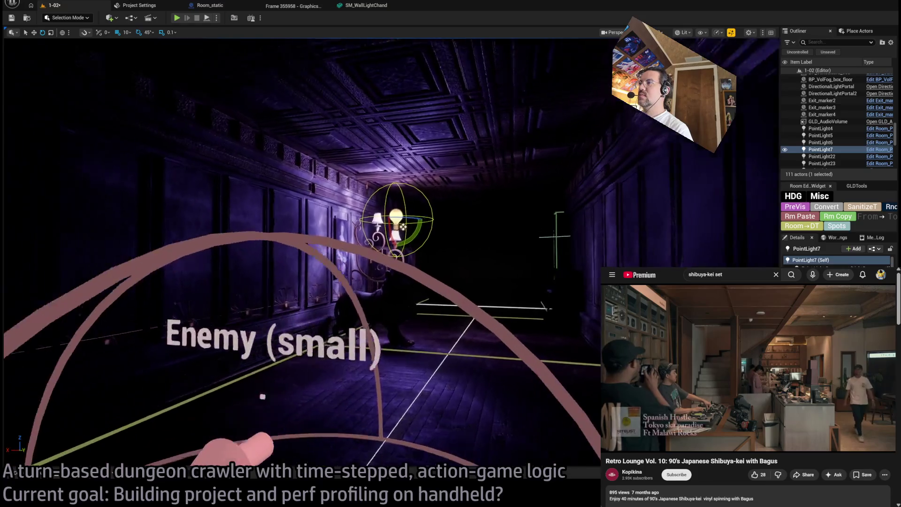
Save level 1-02, select the RoomController, and start another play test
{"action": "key", "text": "ctrl+s"}
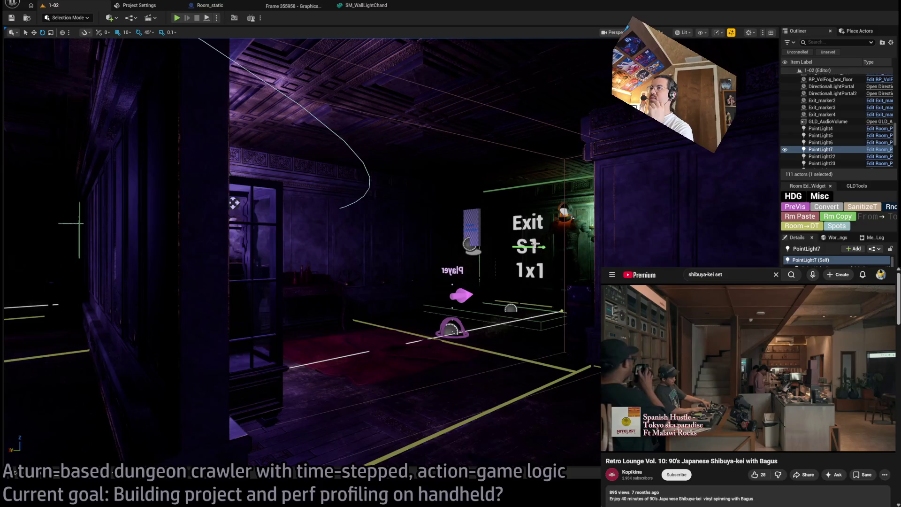
{"action": "left_click", "coordinate": [471, 225]}
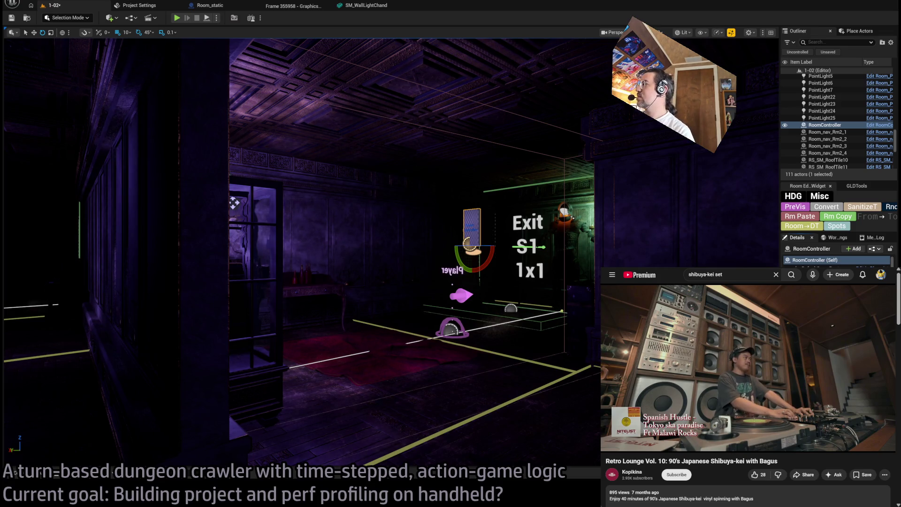
{"action": "left_click", "coordinate": [176, 18]}
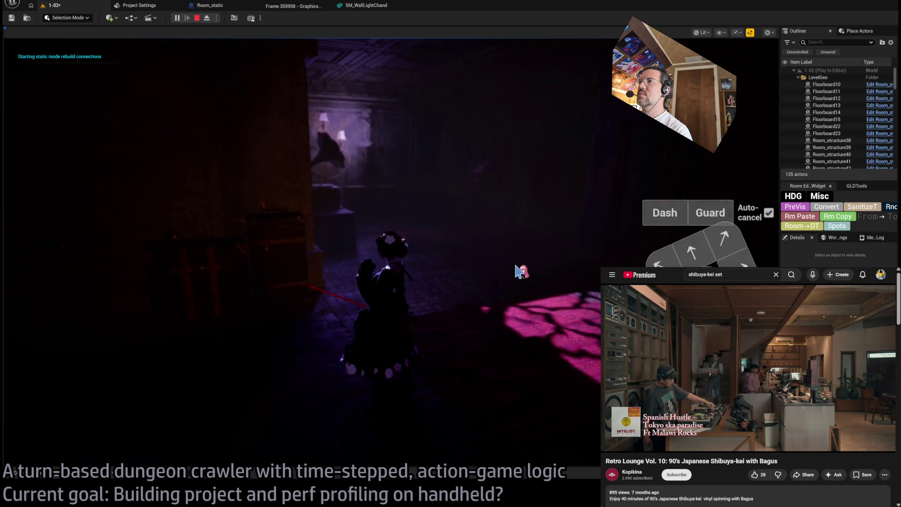
Stop and restart the play test, then release the mouse from the game
{"action": "key", "text": "Escape"}
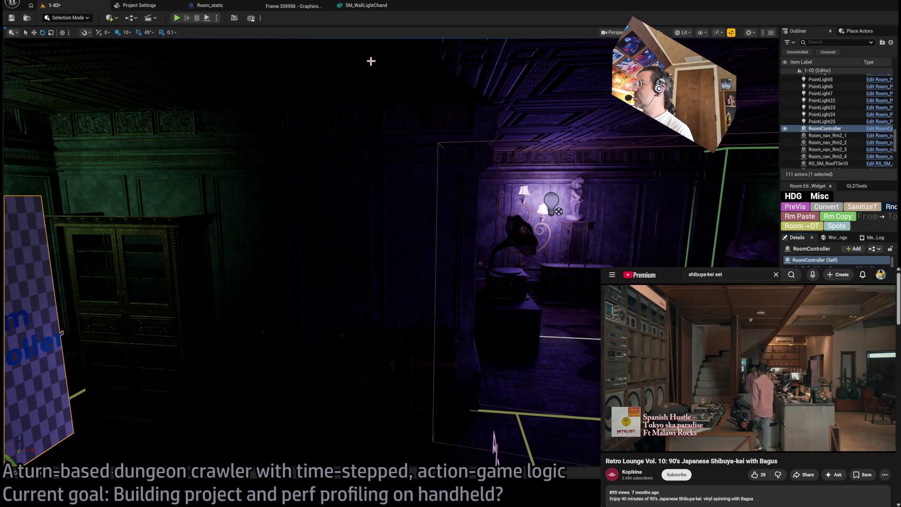
{"action": "key", "text": "alt+p"}
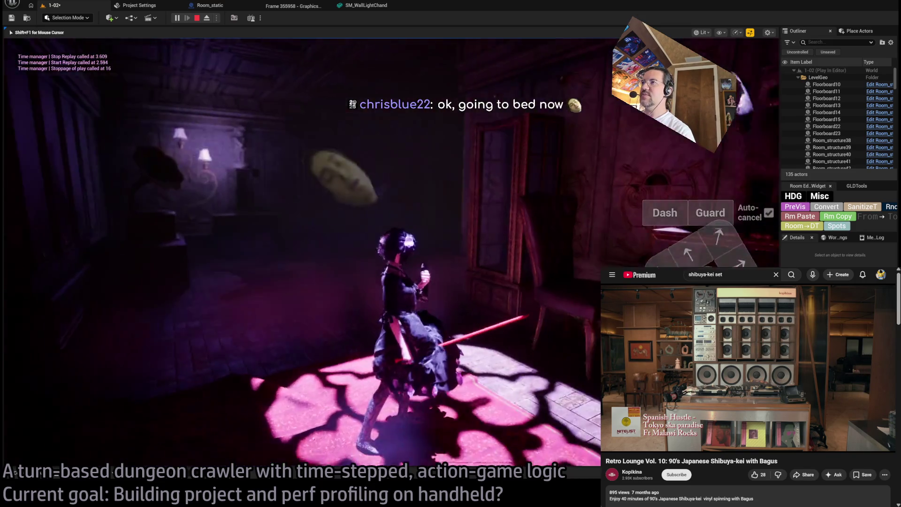
{"action": "key", "text": "shift+F1"}
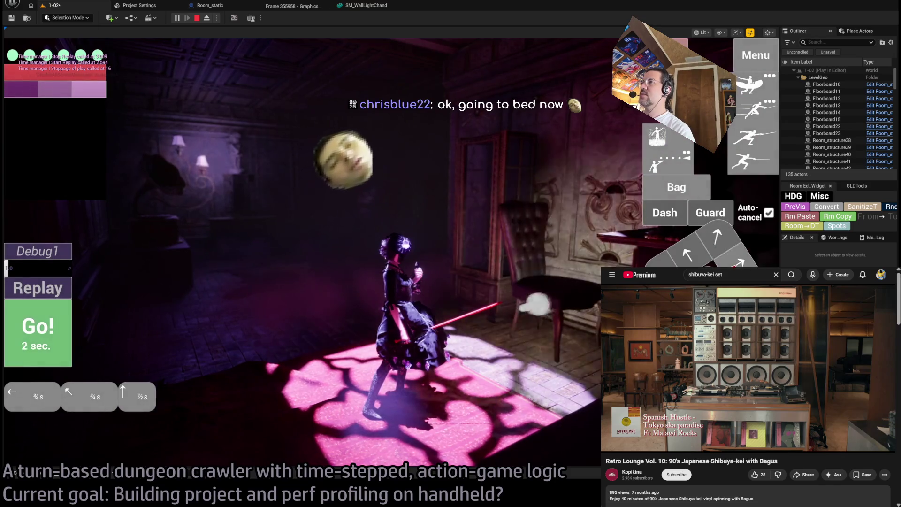
Run the queued moves repeatedly, add forward-left steps, then stop the play test
{"action": "left_click", "coordinate": [41, 338]}
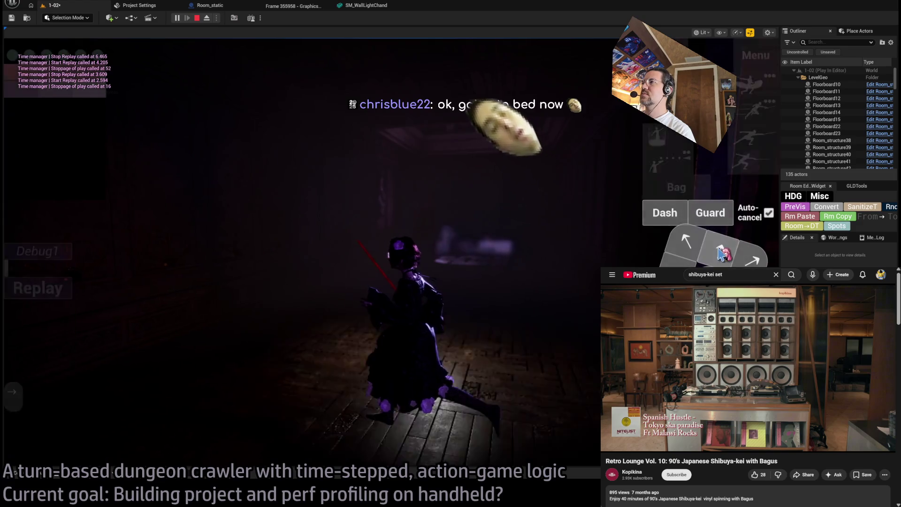
{"action": "left_click", "coordinate": [58, 338]}
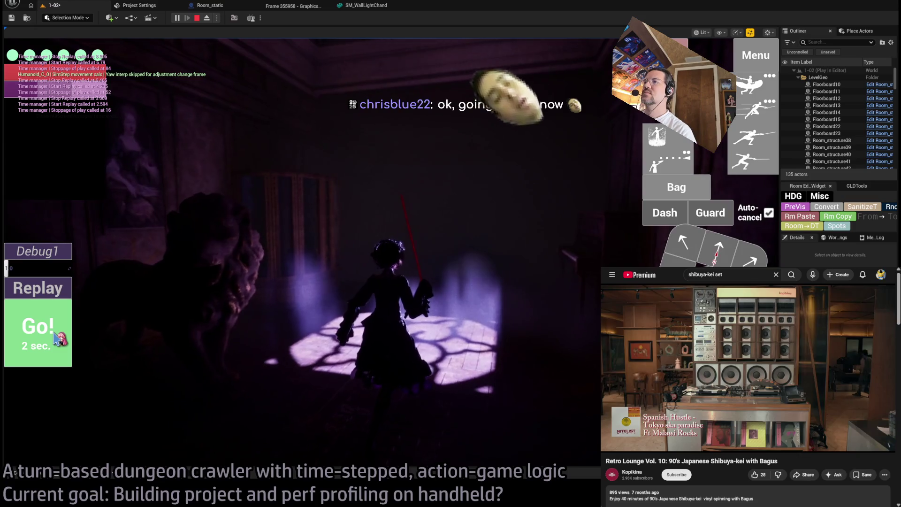
{"action": "left_click", "coordinate": [56, 336]}
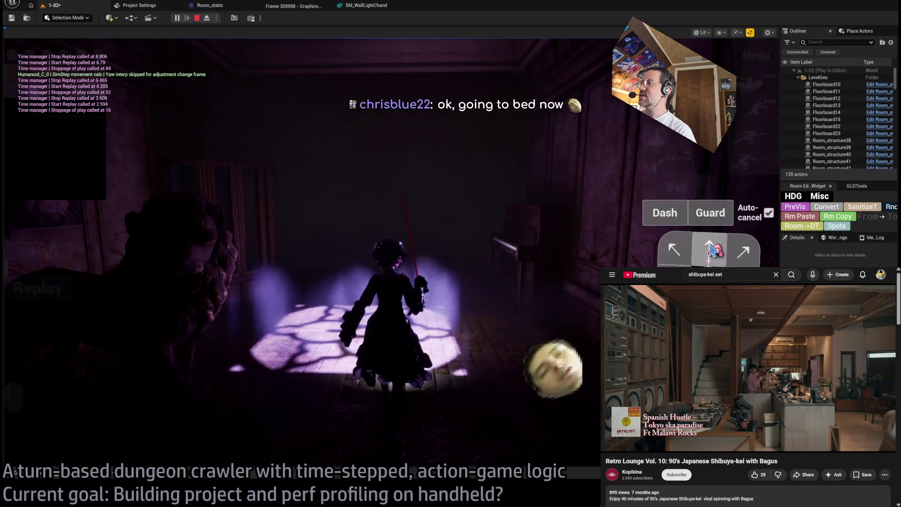
{"action": "left_click", "coordinate": [47, 335]}
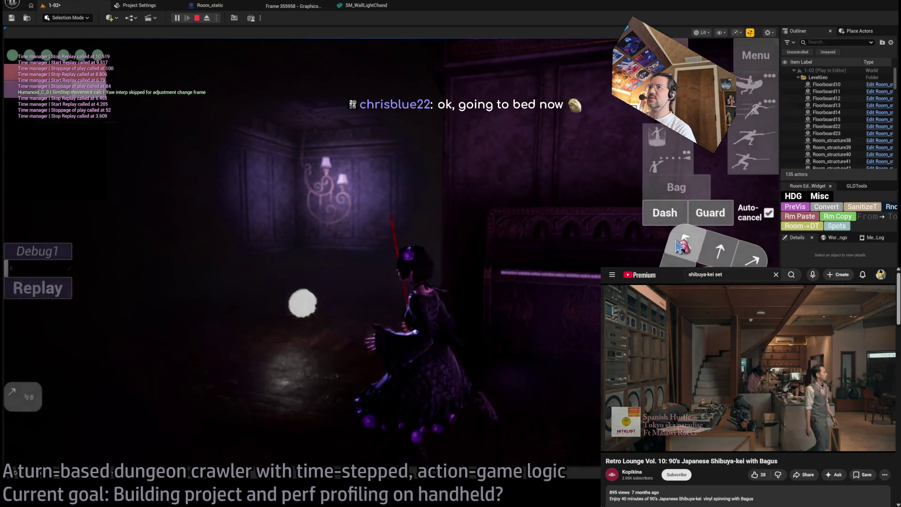
{"action": "left_click", "coordinate": [680, 246]}
{"action": "left_click", "coordinate": [47, 336]}
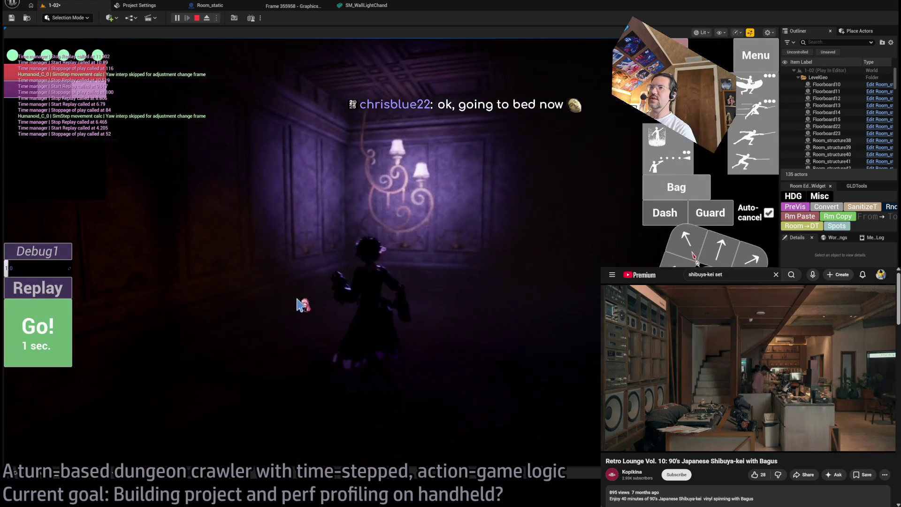
{"action": "left_click", "coordinate": [197, 19]}
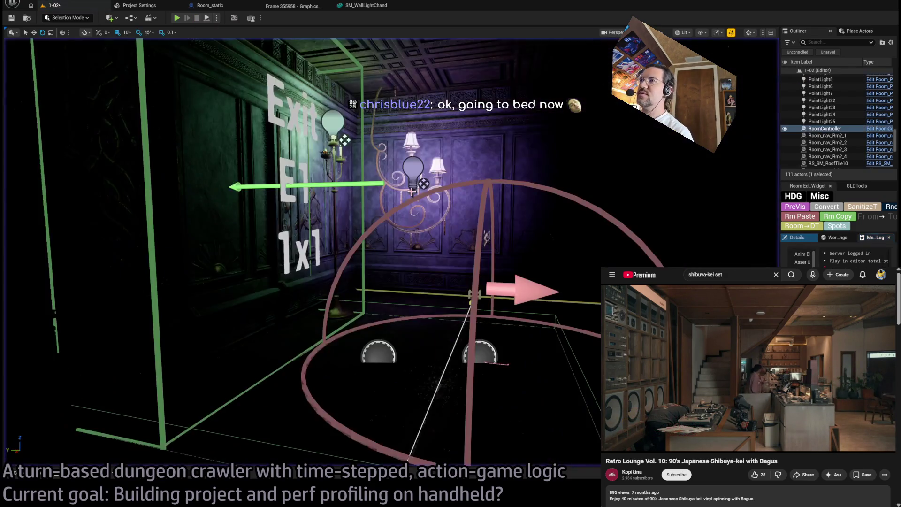
Select the wall-sconce point light and rotate it 180 degrees
{"action": "left_click", "coordinate": [414, 168]}
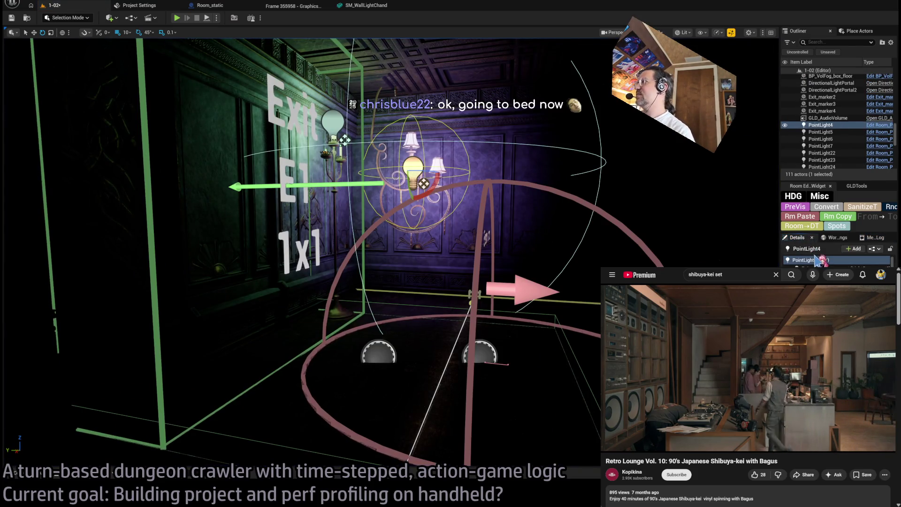
{"action": "scroll", "coordinate": [300, 234], "scroll_direction": "down", "scroll_amount": 5}
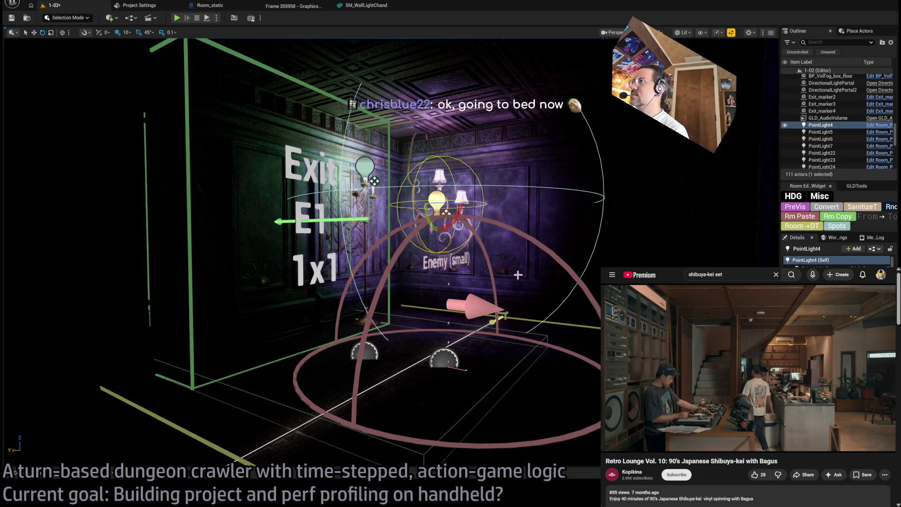
{"action": "left_click_drag", "start_coordinate": [530, 244], "coordinate": [504, 225]}
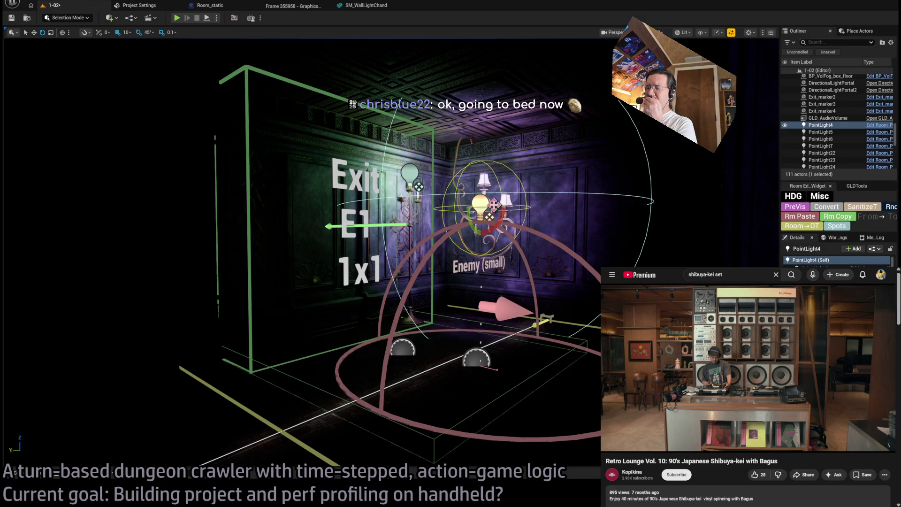
{"action": "mouse_move", "coordinate": [491, 205]}
{"action": "left_mouse_down"}
{"action": "mouse_move", "coordinate": [503, 211]}
{"action": "mouse_move", "coordinate": [471, 212]}
{"action": "left_mouse_up"}
{"action": "mouse_move", "coordinate": [574, 276]}
{"action": "left_mouse_down"}
{"action": "mouse_move", "coordinate": [574, 305]}
{"action": "mouse_move", "coordinate": [553, 314]}
{"action": "mouse_move", "coordinate": [577, 305]}
{"action": "mouse_move", "coordinate": [563, 309]}
{"action": "left_mouse_up"}
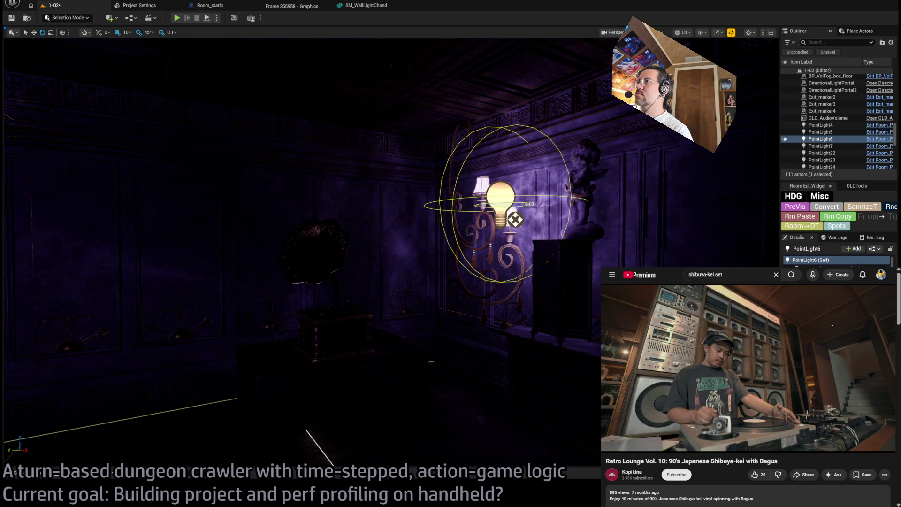
Orbit to the second sconce light and start a play test
{"action": "mouse_move", "coordinate": [515, 219]}
{"action": "left_mouse_down"}
{"action": "mouse_move", "coordinate": [487, 189]}
{"action": "mouse_move", "coordinate": [498, 210]}
{"action": "left_mouse_up"}
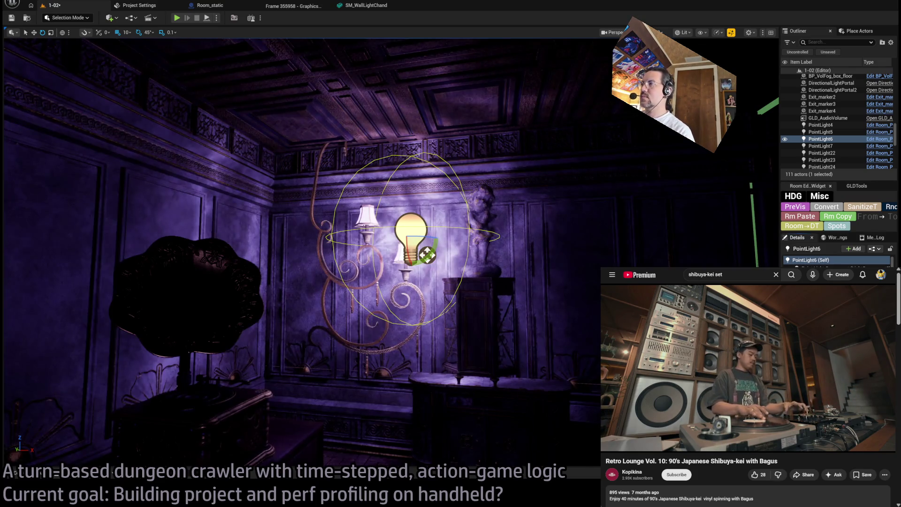
{"action": "left_click_drag", "start_coordinate": [498, 210], "coordinate": [498, 211]}
{"action": "left_click", "coordinate": [178, 19]}
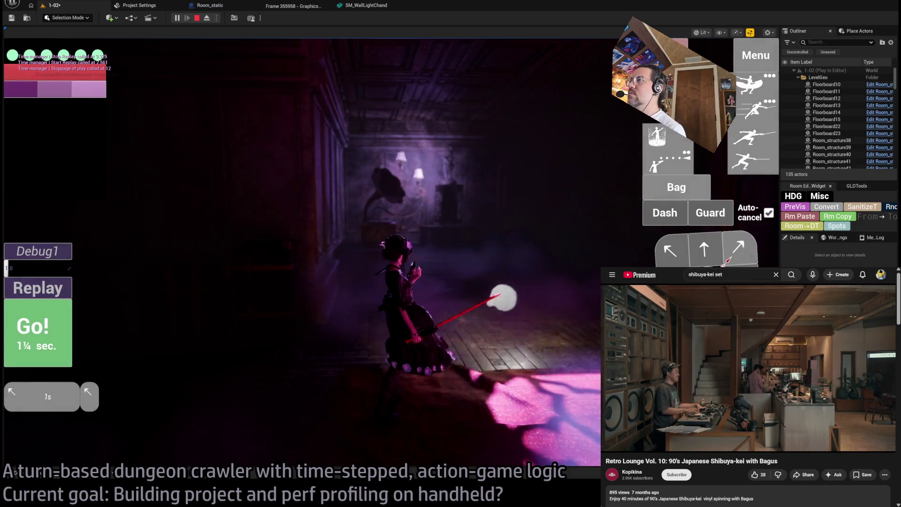
Run the queued move, then queue and run three one-second moves right
{"action": "left_click", "coordinate": [69, 328]}
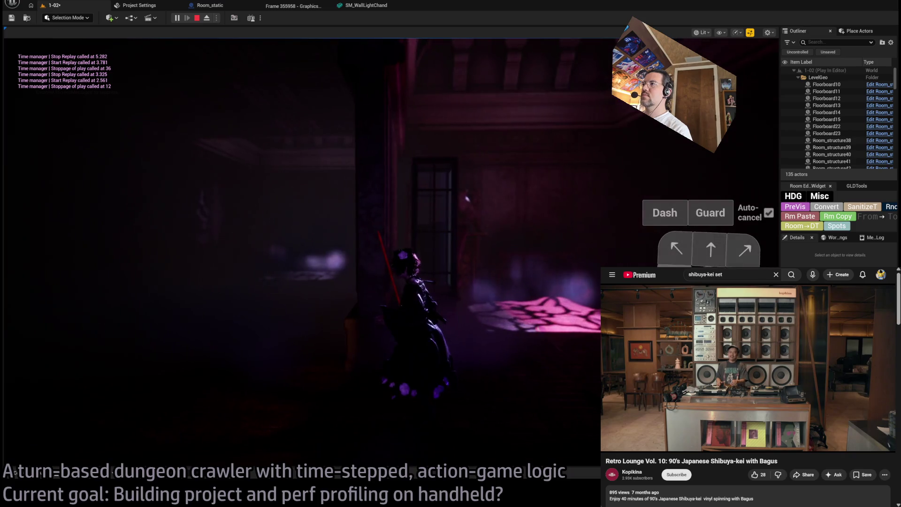
{"action": "key", "text": "Right"}
{"action": "key", "text": "Right"}
{"action": "key", "text": "Right"}
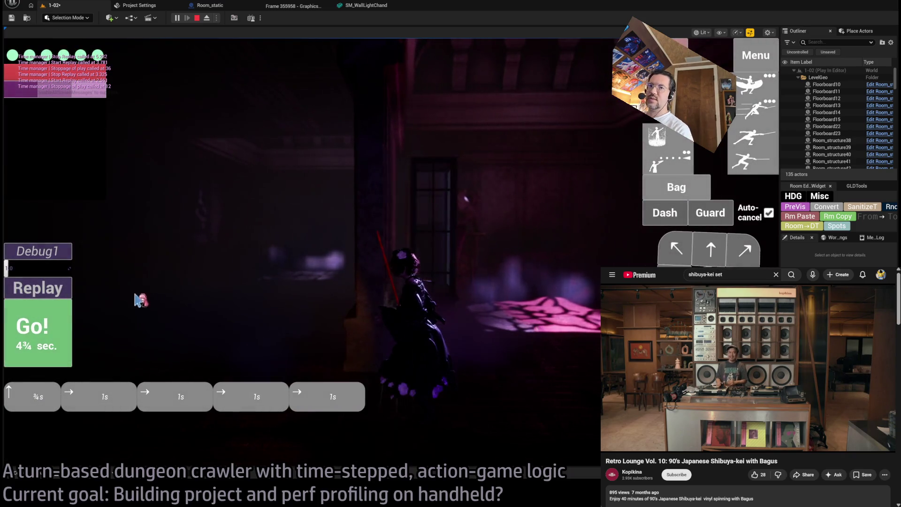
{"action": "left_click", "coordinate": [64, 336]}
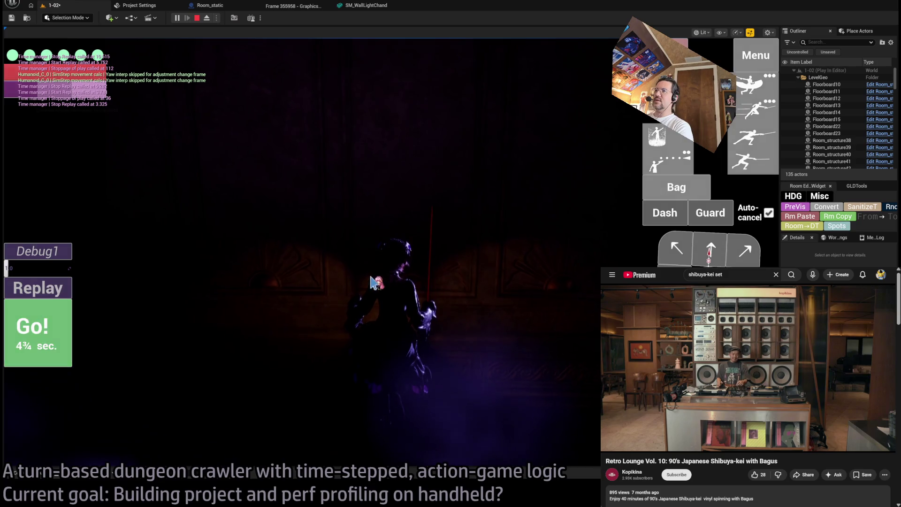
Run half-second down-left and down steps, a three-quarter-second down step, then stop
{"action": "key", "text": "KP_1"}
{"action": "key", "text": "KP_2"}
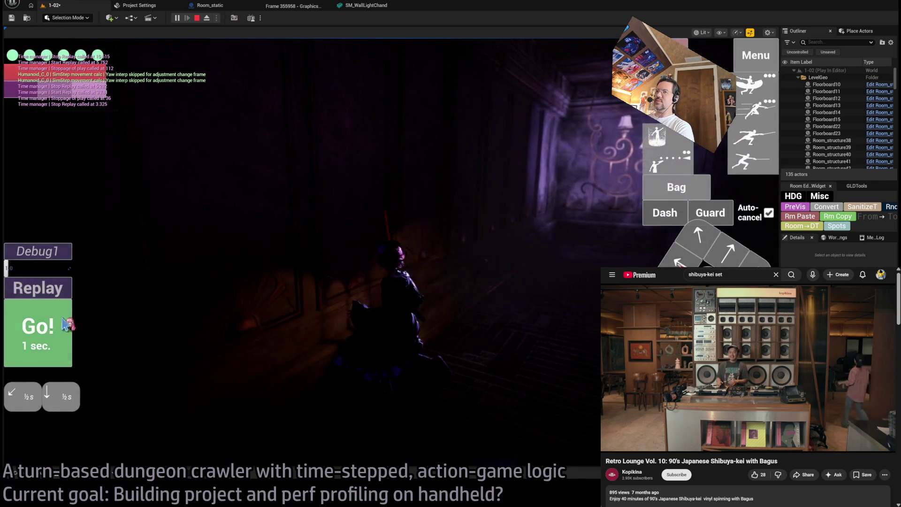
{"action": "left_click", "coordinate": [68, 323]}
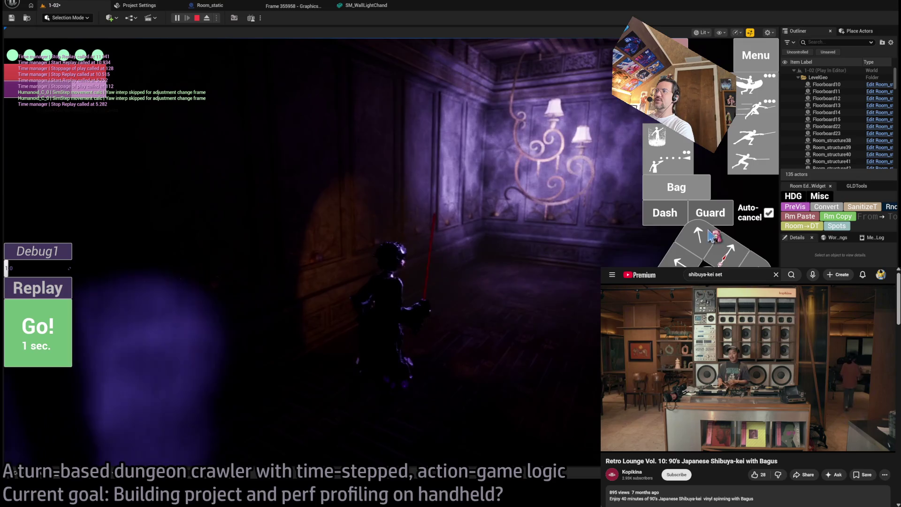
{"action": "key", "text": "KP_2"}
{"action": "left_click", "coordinate": [70, 319]}
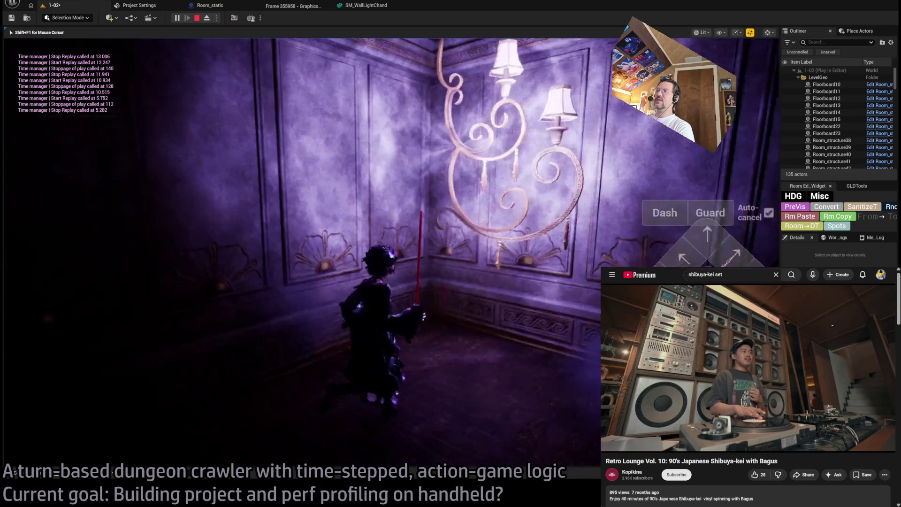
{"action": "left_click", "coordinate": [71, 324]}
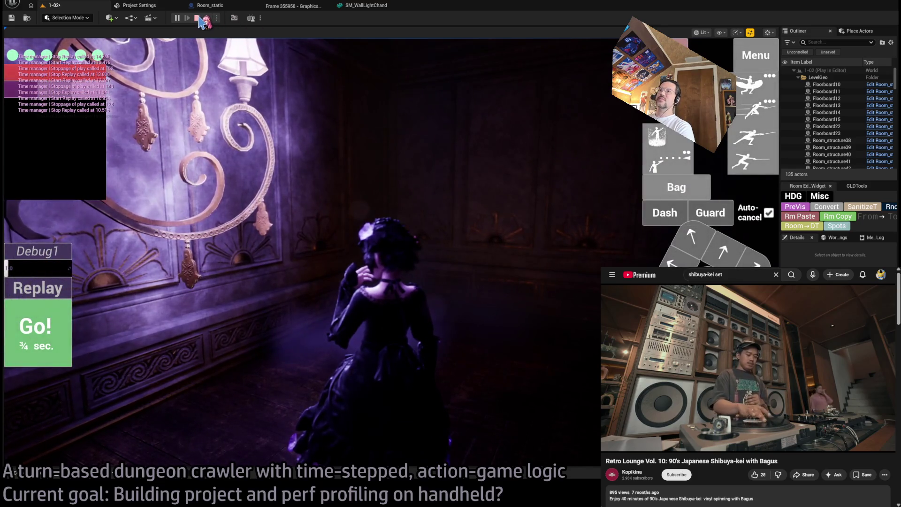
{"action": "left_click", "coordinate": [197, 18]}
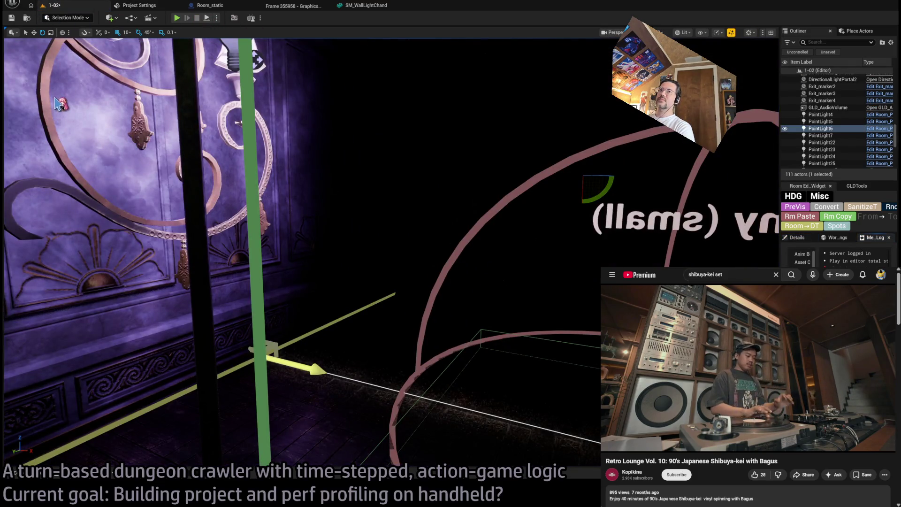
Save level 1-02 and start a fresh play-in-editor test of the room
{"action": "key", "text": "ctrl+s"}
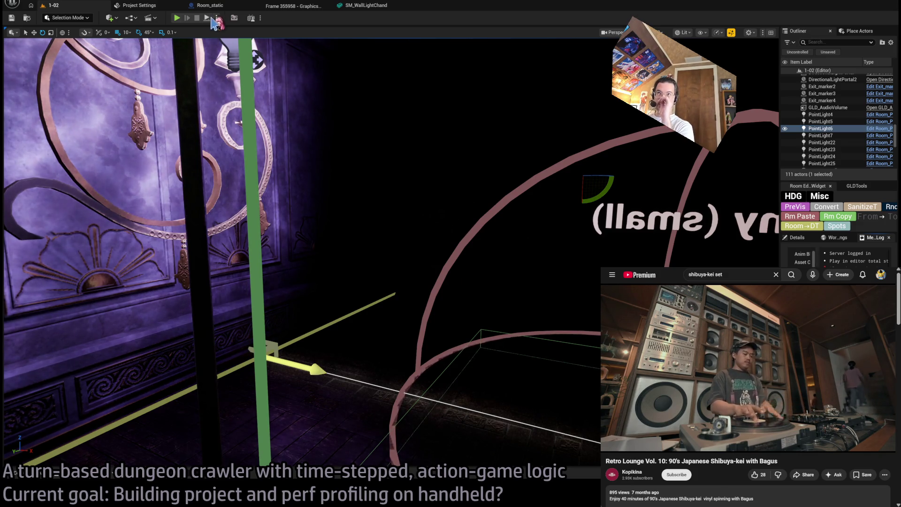
{"action": "left_click", "coordinate": [208, 18]}
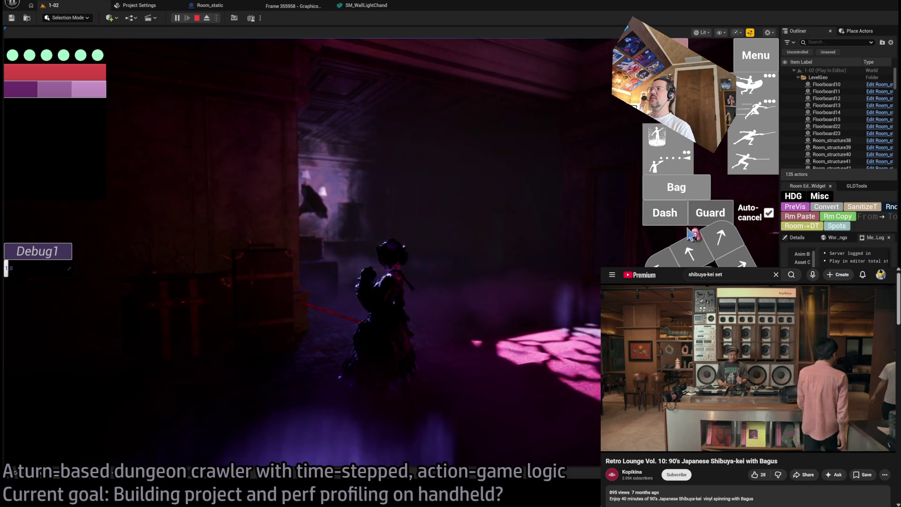
Queue two half-second up-left steps on the arrow pad and replay them
{"action": "left_click", "coordinate": [724, 240]}
{"action": "left_click", "coordinate": [725, 240]}
{"action": "left_click", "coordinate": [38, 333]}
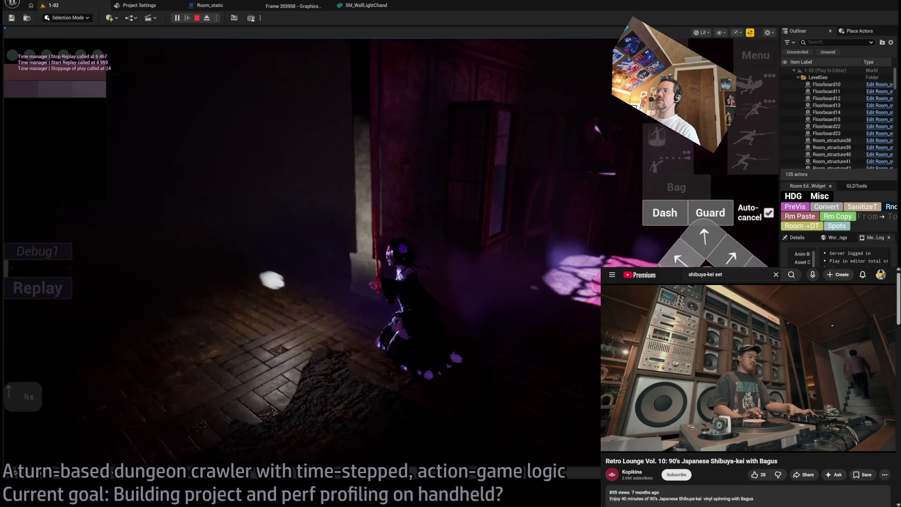
Queue one-second steps right, run them to reach the wall chandelier, then stop the test
{"action": "left_click", "coordinate": [731, 258]}
{"action": "left_click", "coordinate": [730, 258]}
{"action": "left_click", "coordinate": [51, 349]}
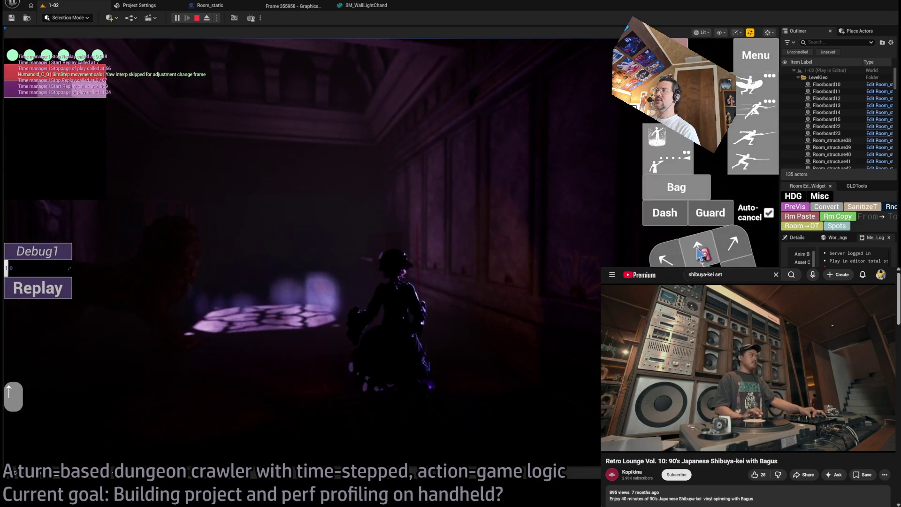
{"action": "left_click", "coordinate": [206, 328]}
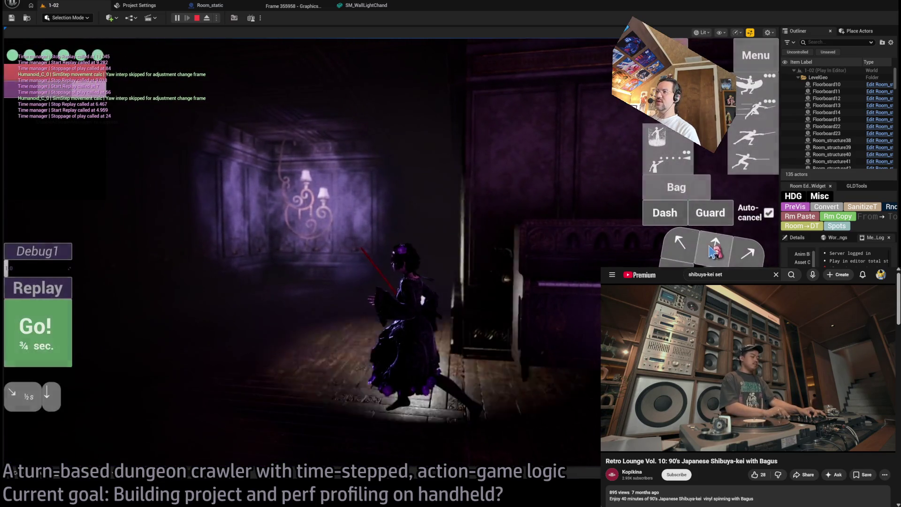
{"action": "left_click", "coordinate": [56, 366]}
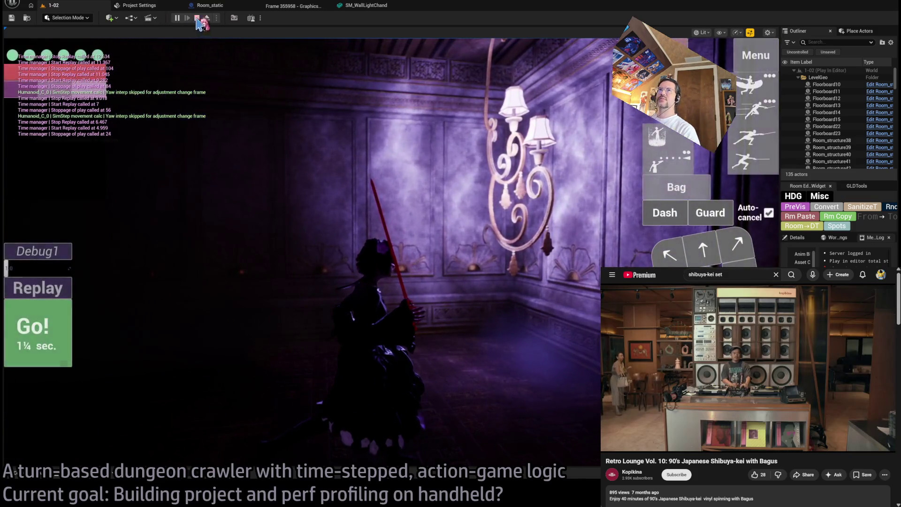
{"action": "left_click", "coordinate": [196, 17]}
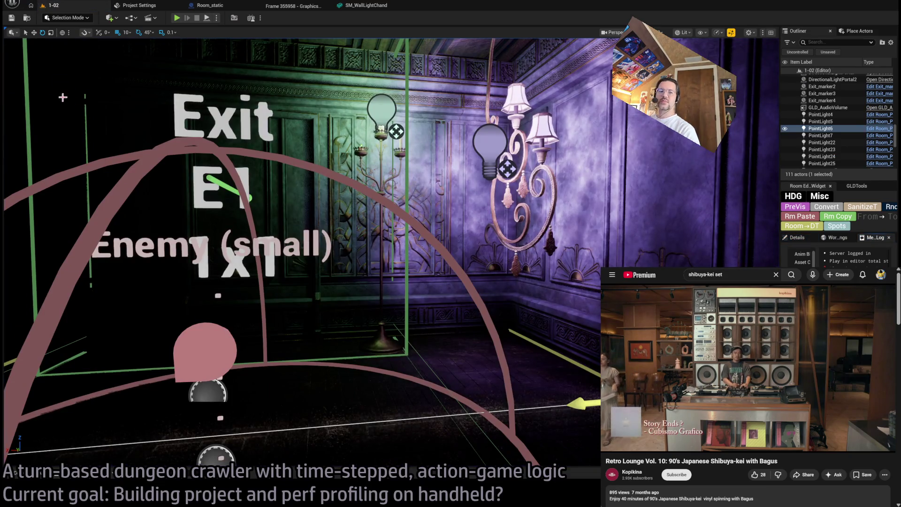
Orbit the viewport camera around toward the dark corridor by the exit
{"action": "mouse_move", "coordinate": [300, 234]}
{"action": "left_mouse_down"}
{"action": "mouse_move", "coordinate": [403, 267]}
{"action": "mouse_move", "coordinate": [399, 211]}
{"action": "mouse_move", "coordinate": [423, 211]}
{"action": "left_mouse_up"}
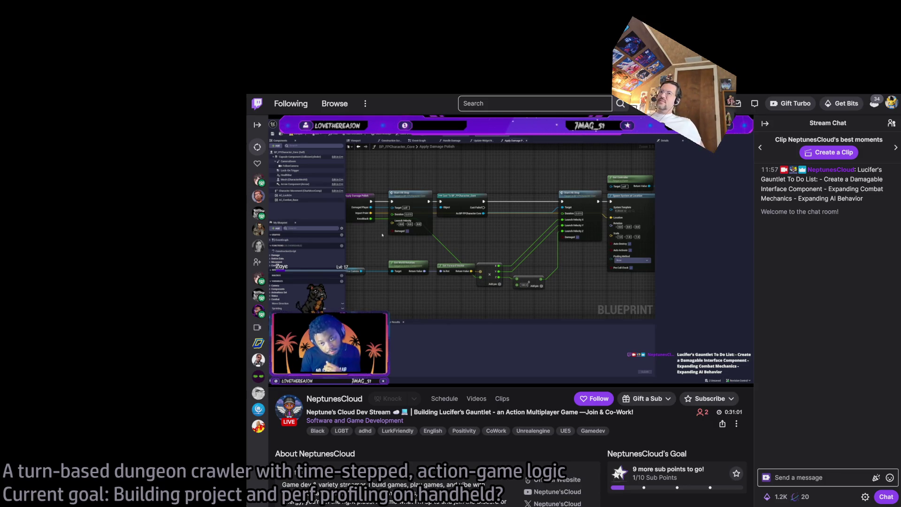
{"action": "mouse_move", "coordinate": [313, 294]}
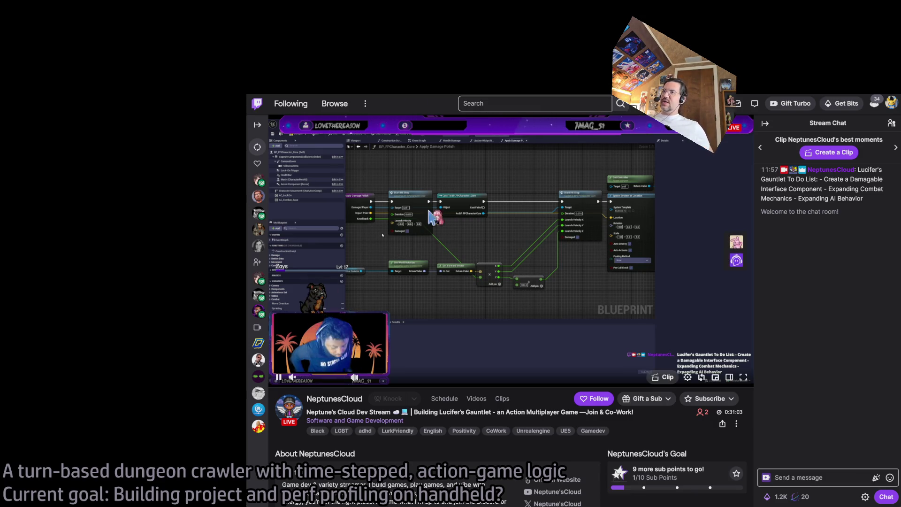